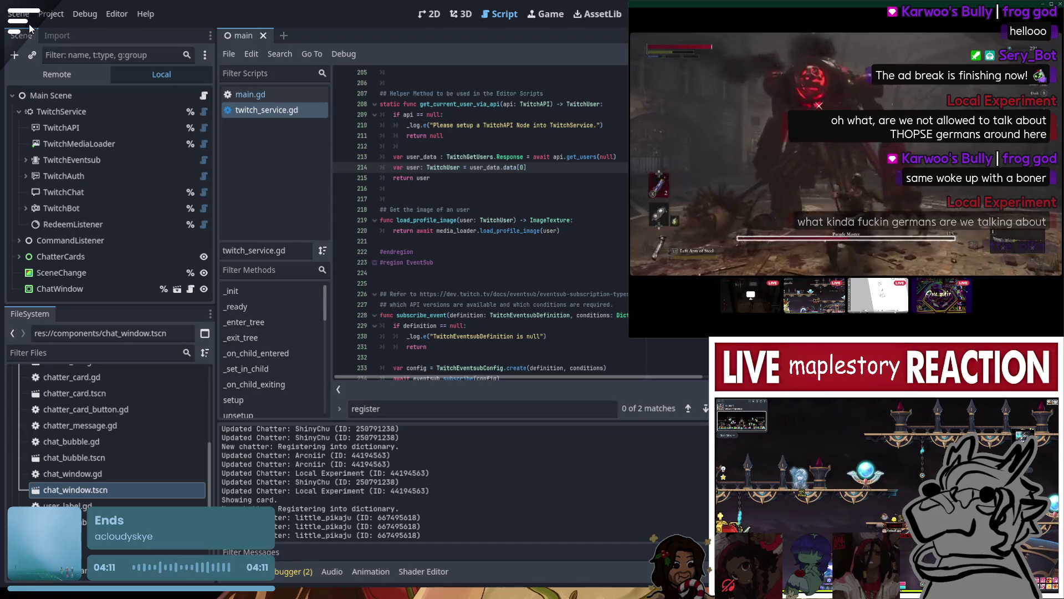
- Toggle the overlay's chatter card list open and closed several times, leaving it open
click(27, 22)
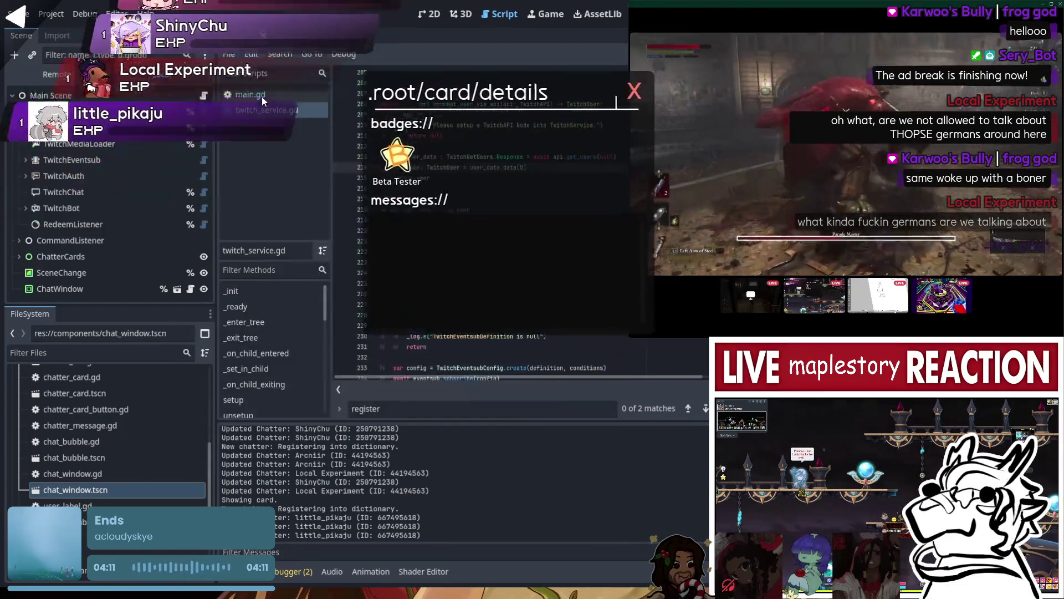
click(17, 14)
click(15, 10)
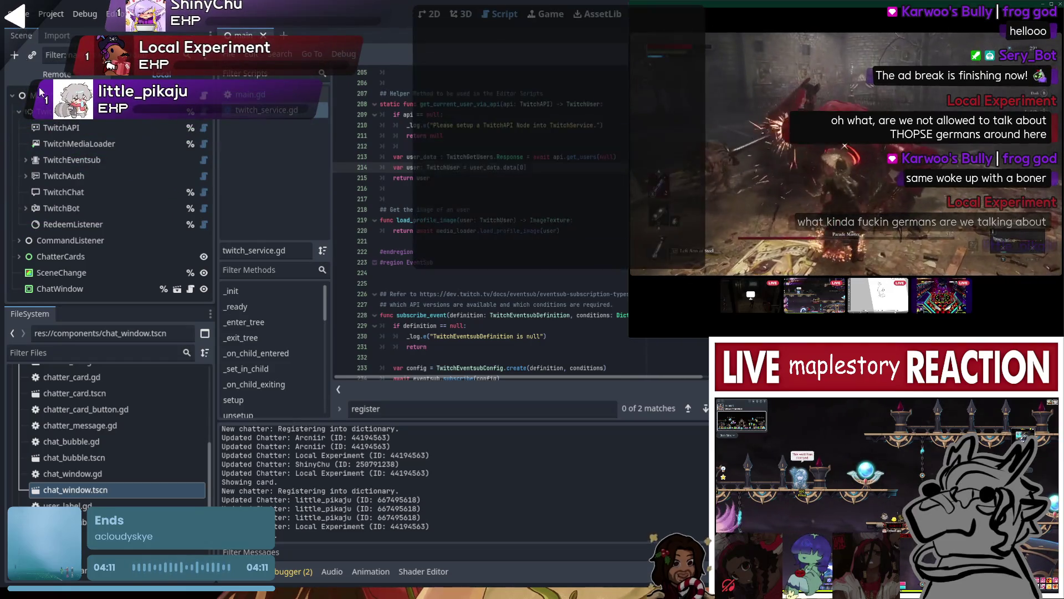
click(16, 17)
click(30, 24)
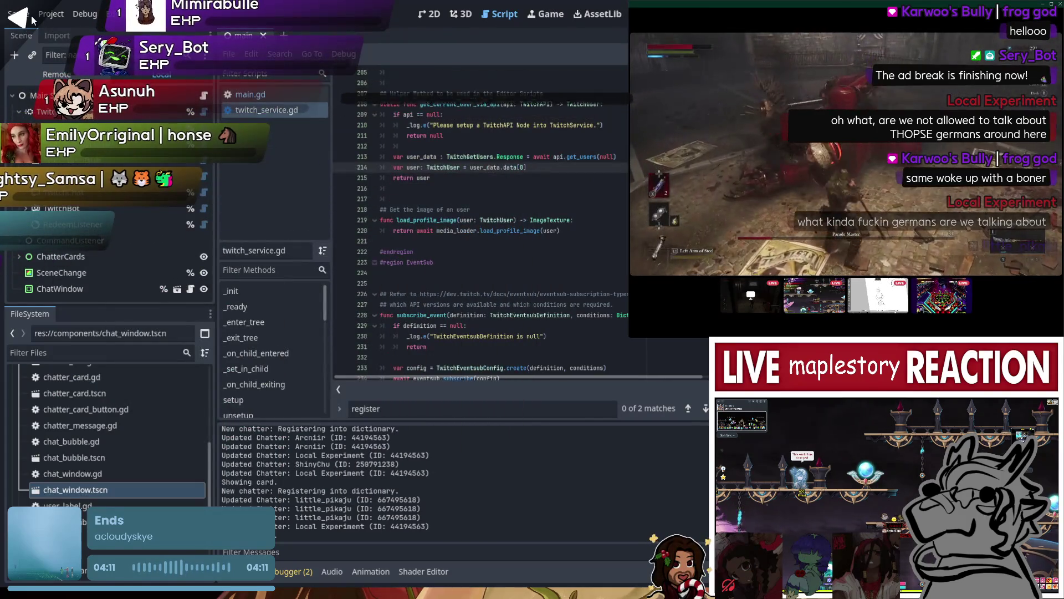
click(28, 20)
click(31, 21)
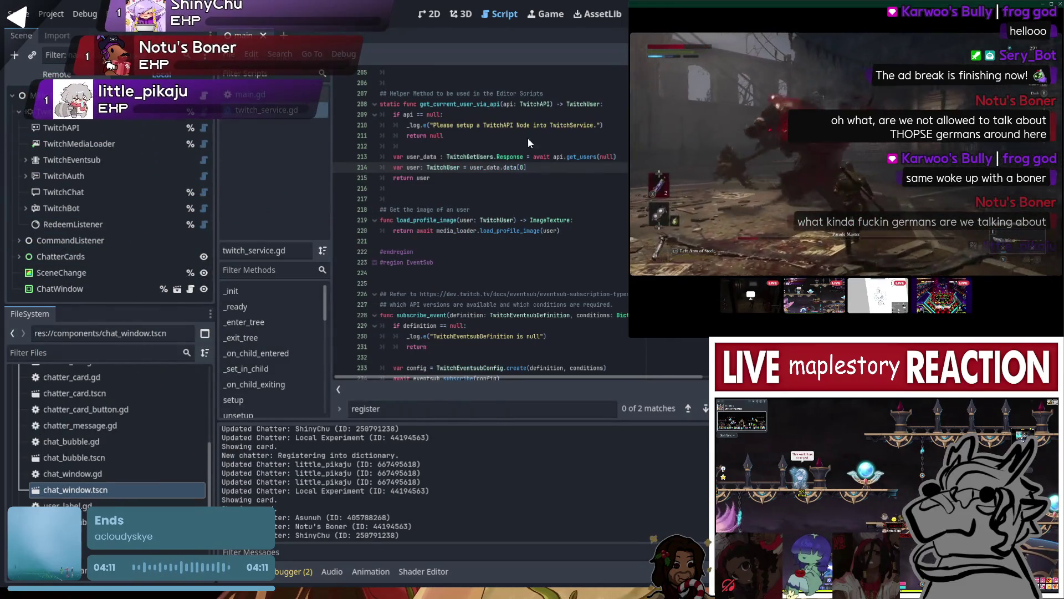
mouse_move(649, 201)
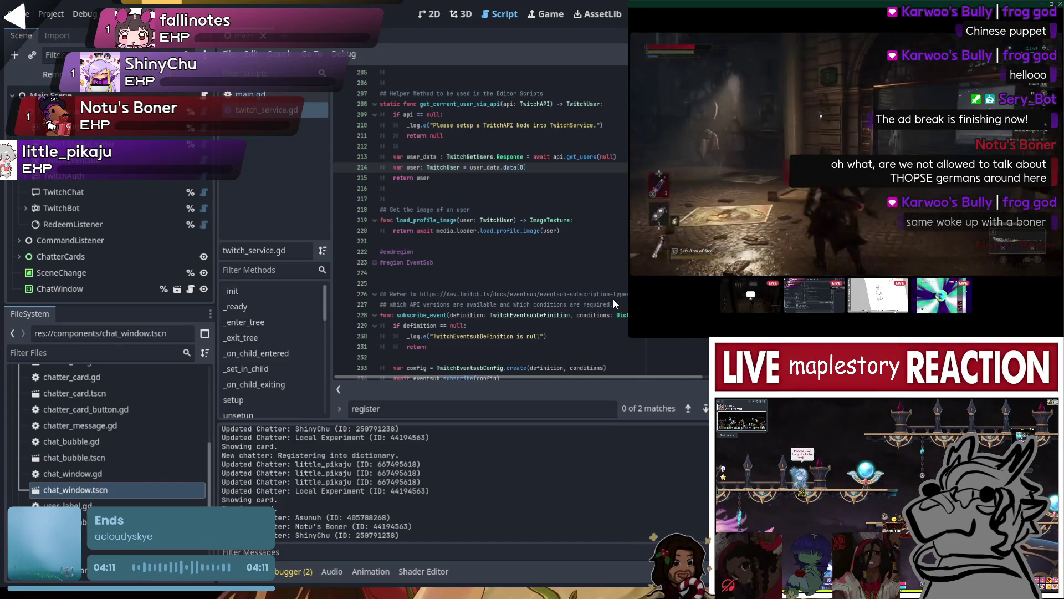
click(480, 157)
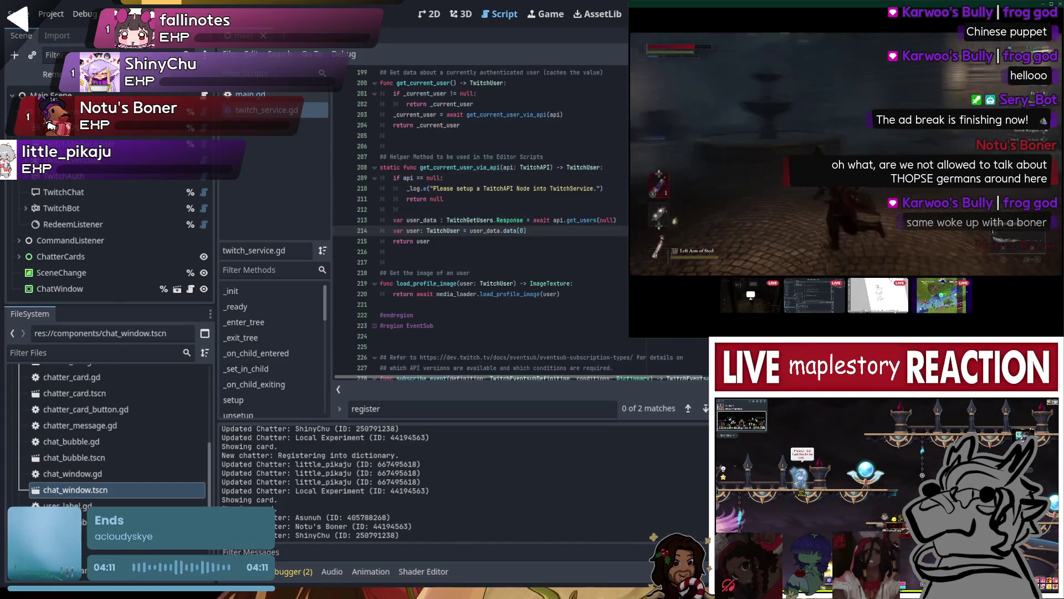
scroll(480, 156, up, 1)
scroll(143, 449, down, 3)
scroll(143, 449, down, 6)
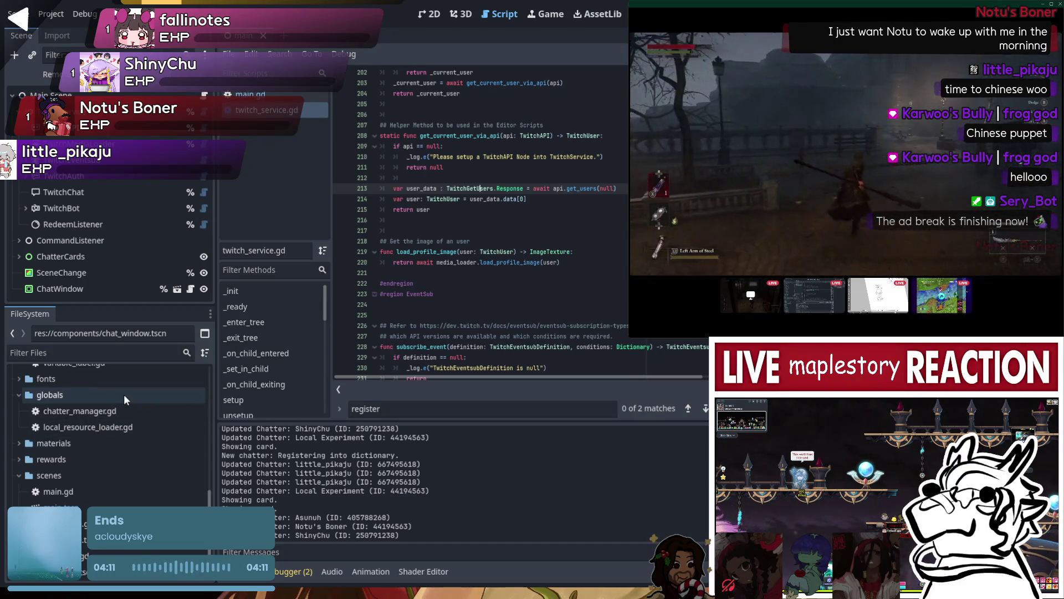
scroll(100, 430, down, 4)
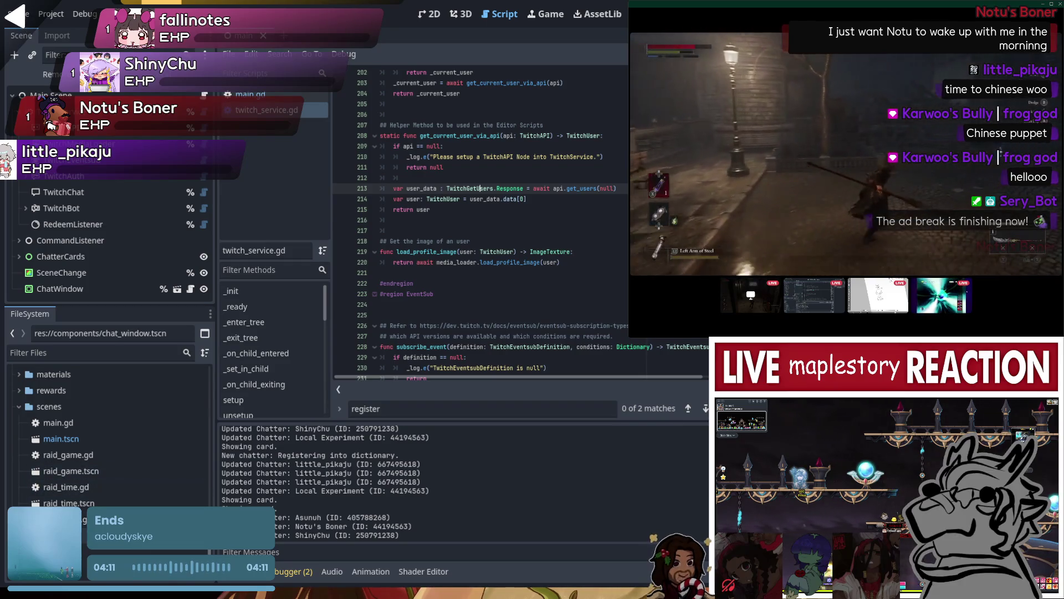
scroll(110, 484, up, 5)
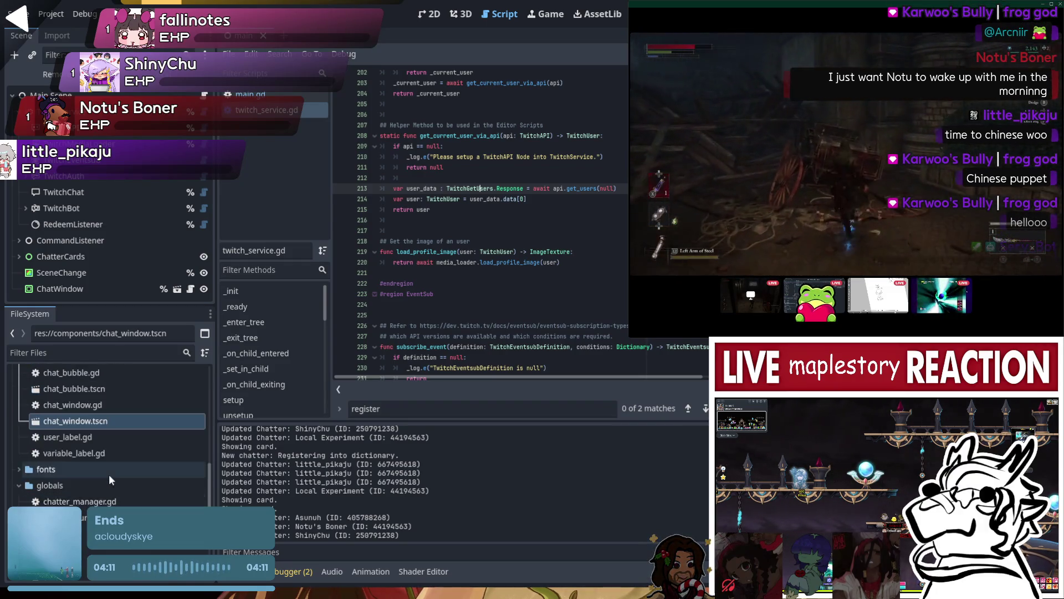
scroll(103, 444, up, 5)
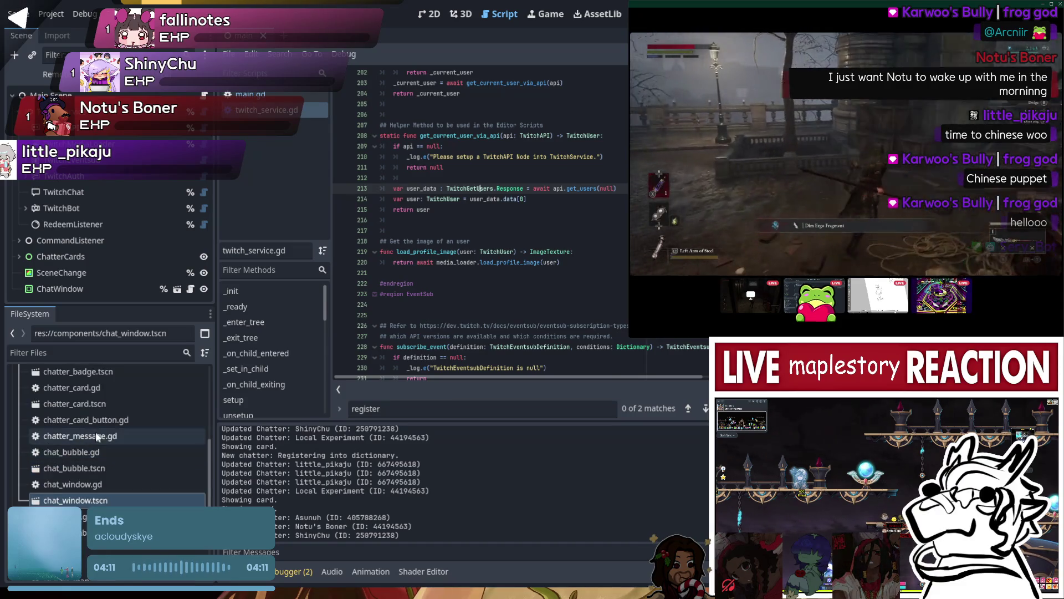
double_click(101, 420)
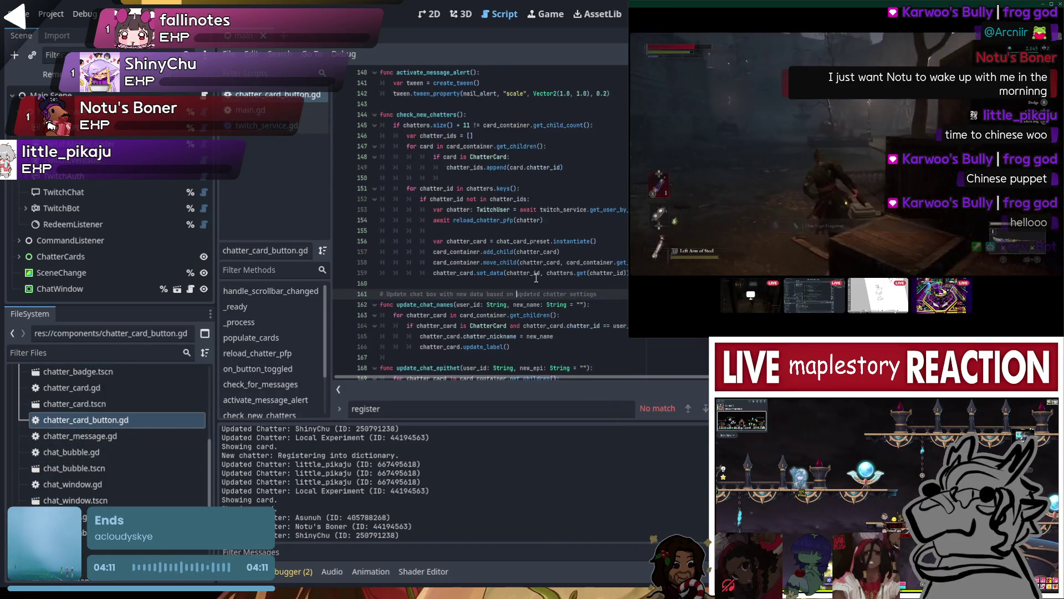
- Scroll through chatter_card_button.gd and mark the chatter_cards loop on line 124
scroll(536, 279, down, 2)
scroll(536, 279, down, 2)
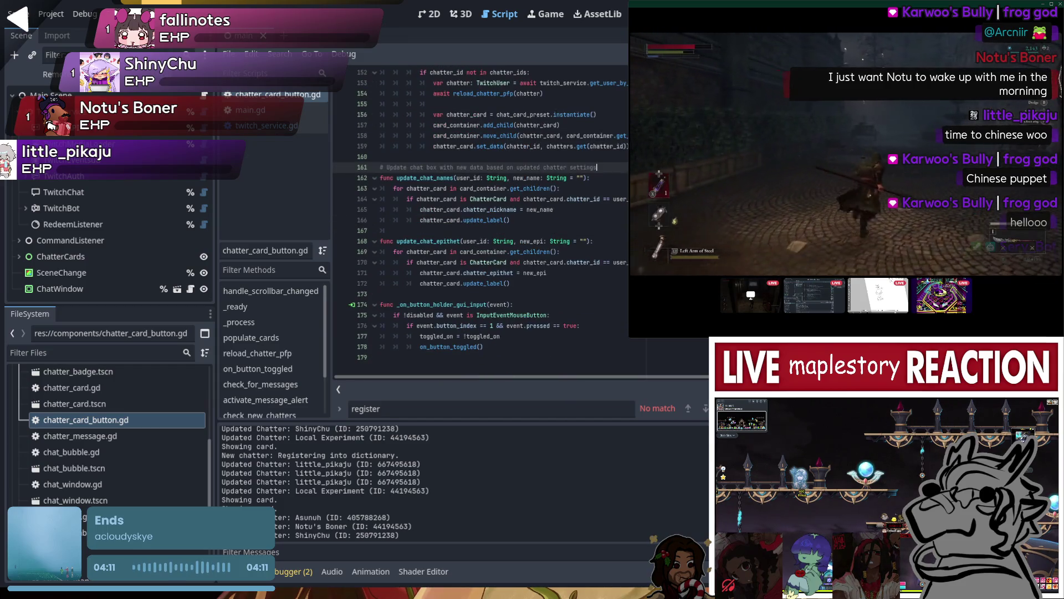
scroll(480, 219, up, 5)
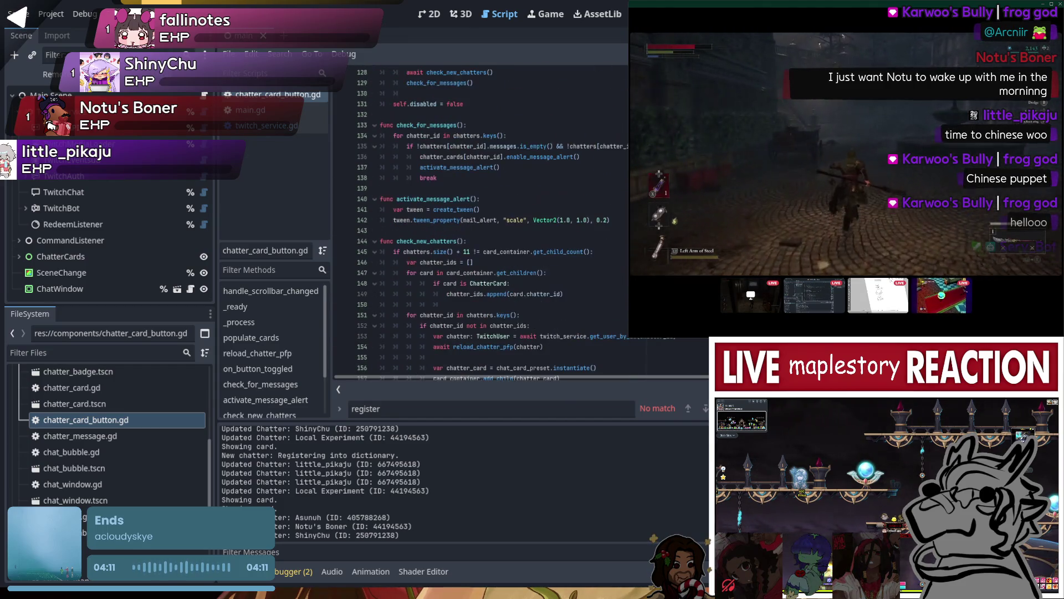
scroll(481, 222, up, 10)
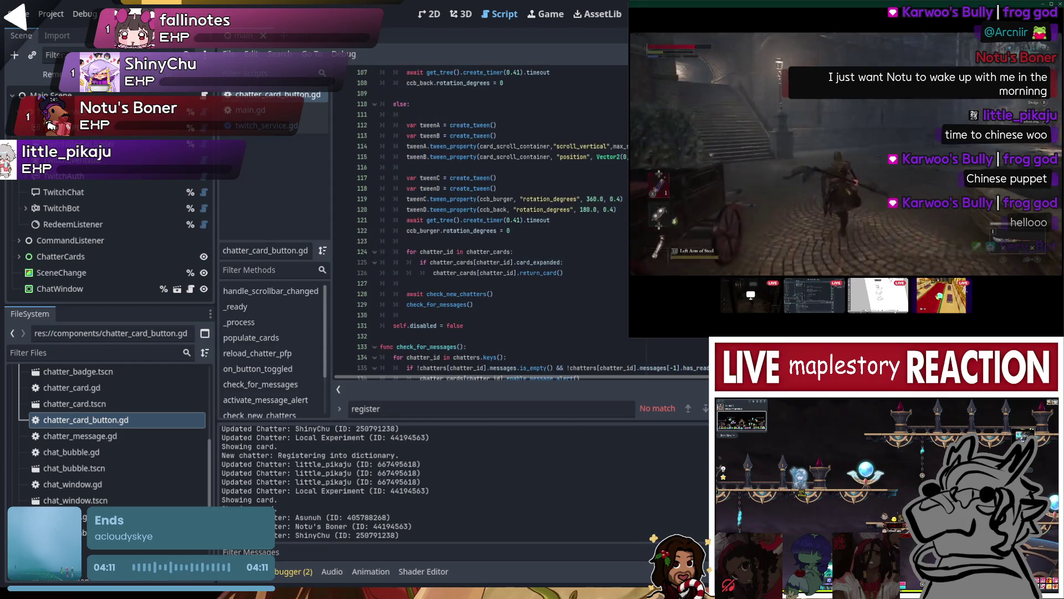
scroll(481, 222, up, 9)
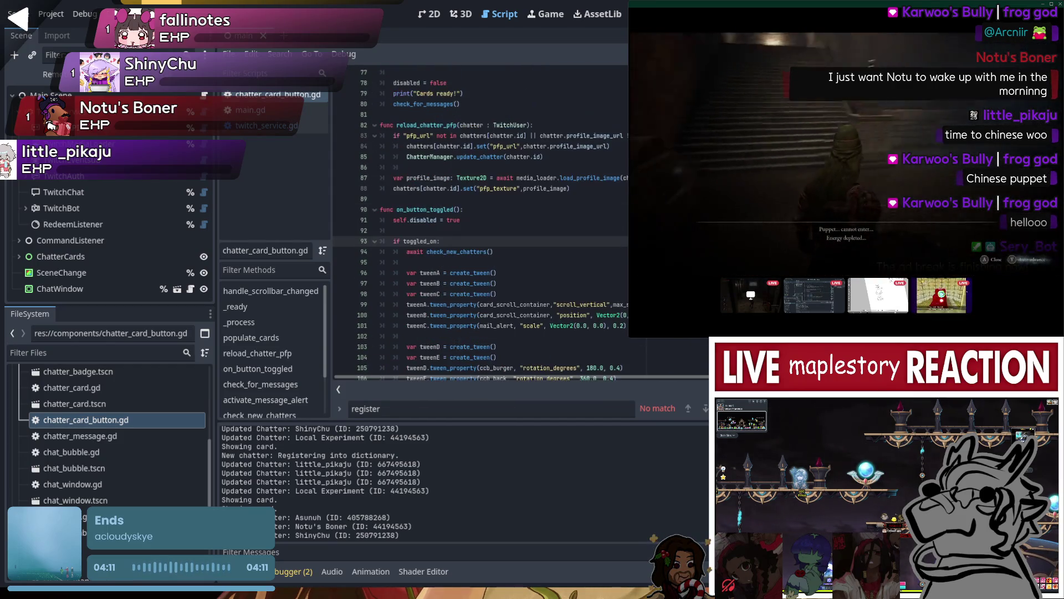
scroll(542, 218, down, 3)
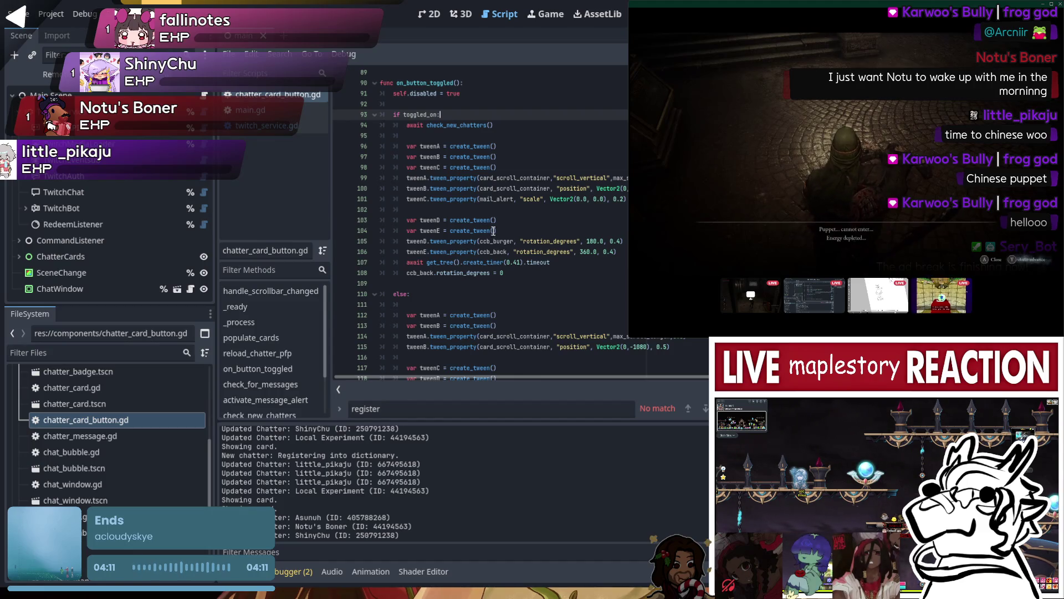
scroll(533, 223, down, 4)
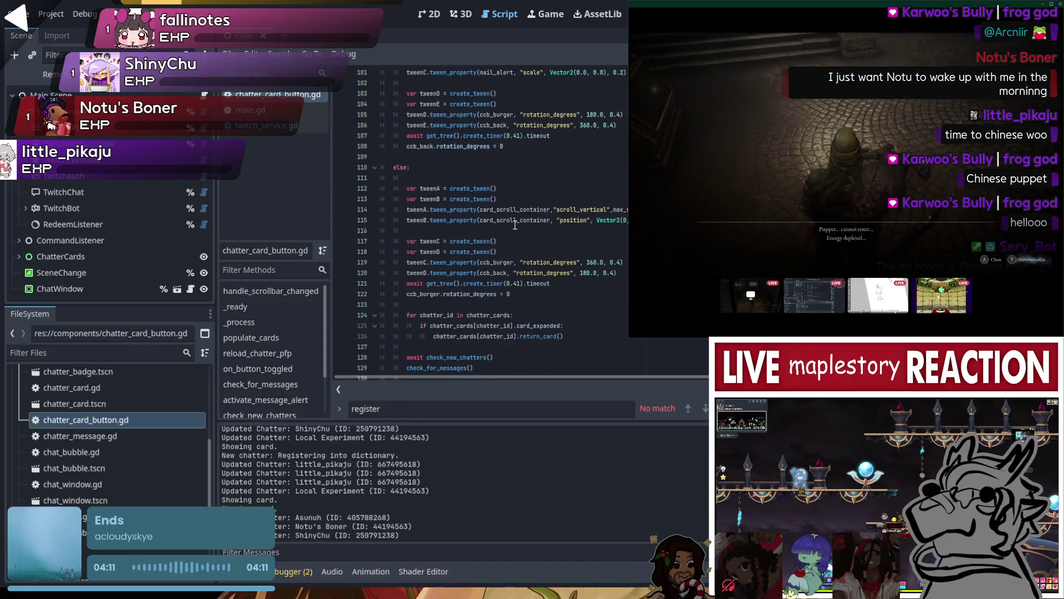
scroll(515, 225, down, 1)
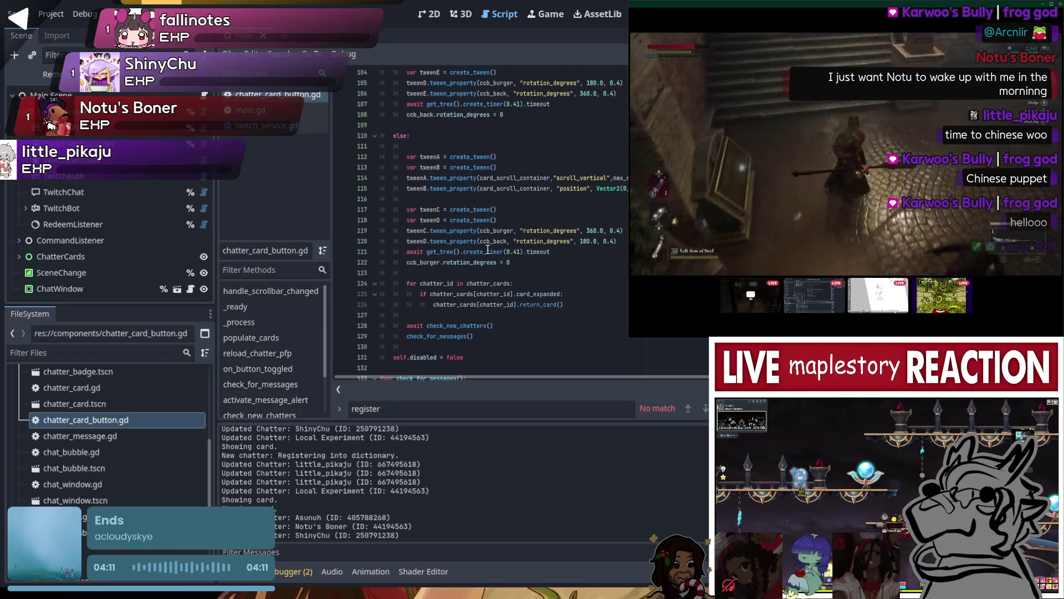
click(441, 284)
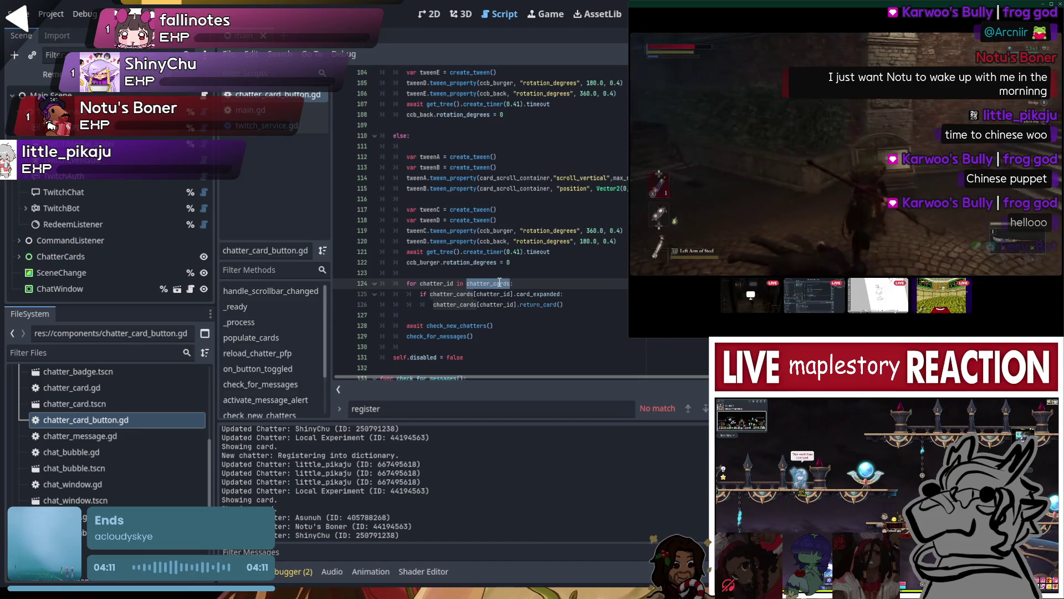
- Scroll back and forth through the check_new_chatters code to review it
scroll(500, 284, up, 16)
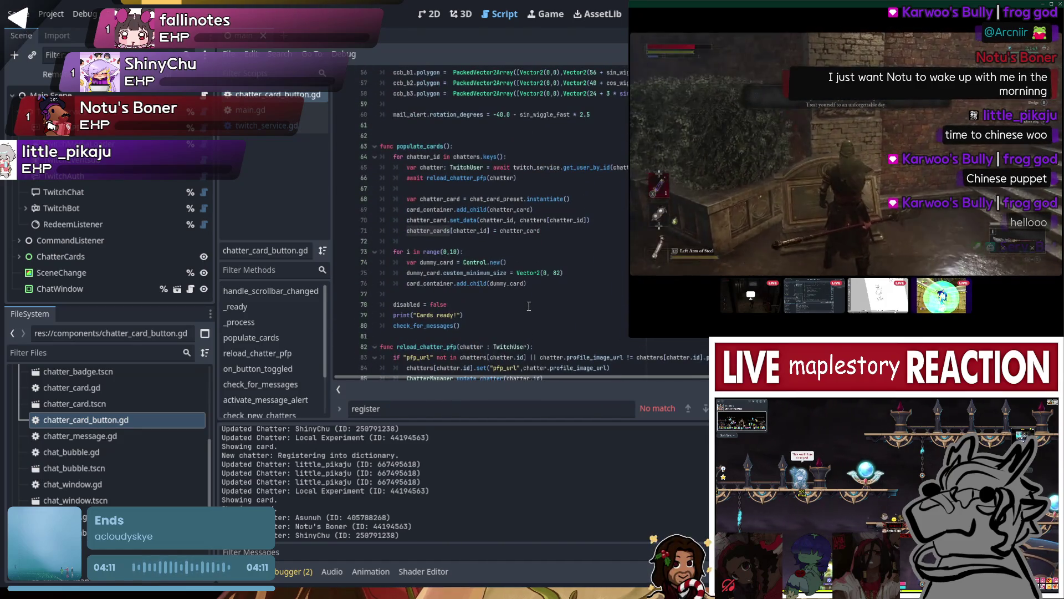
scroll(528, 306, up, 15)
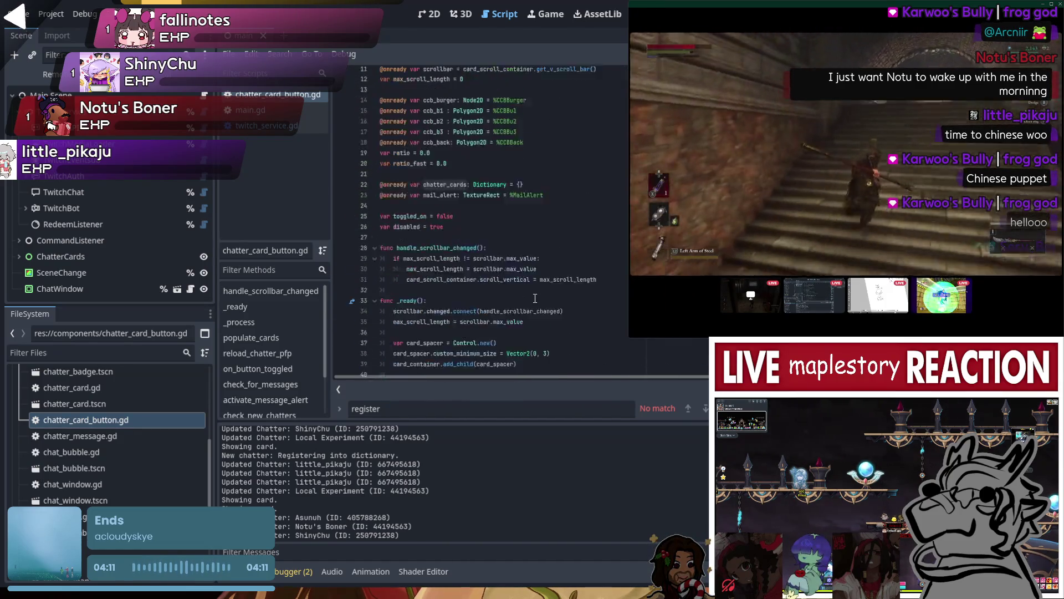
scroll(535, 298, down, 19)
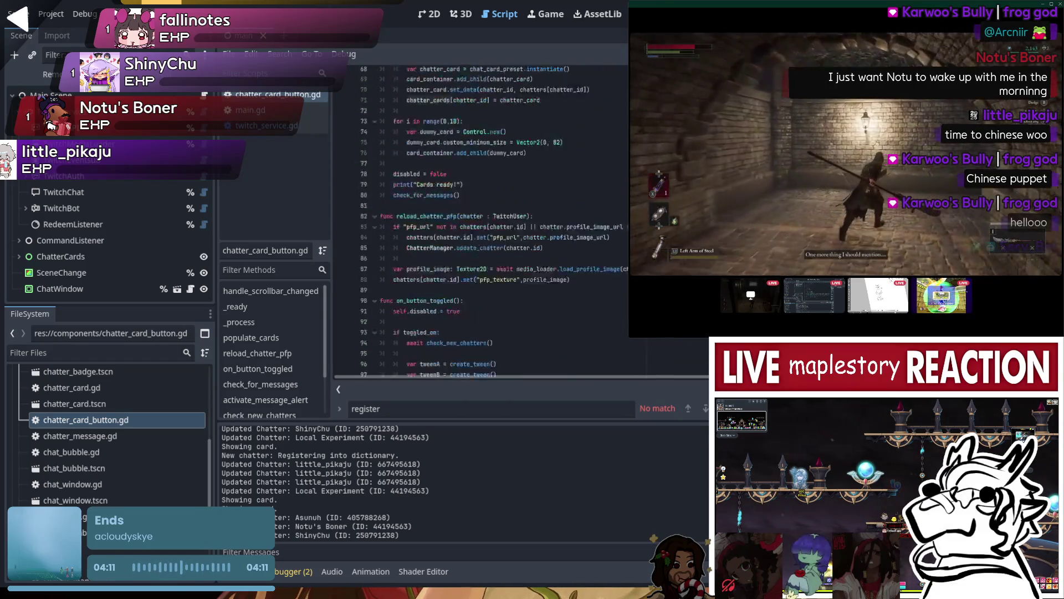
scroll(499, 222, down, 19)
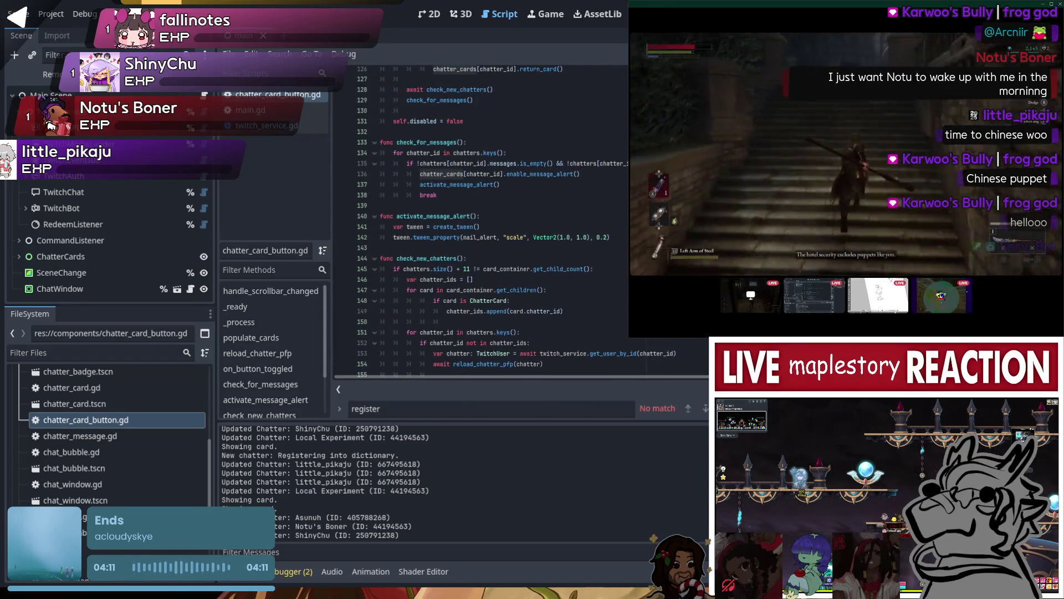
scroll(499, 221, up, 1)
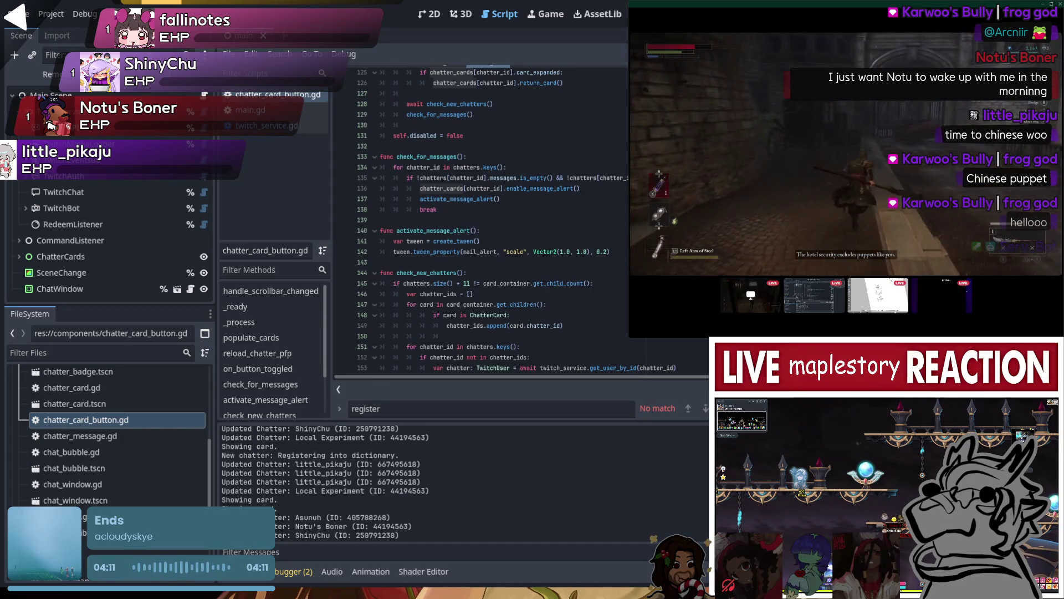
scroll(477, 221, up, 1)
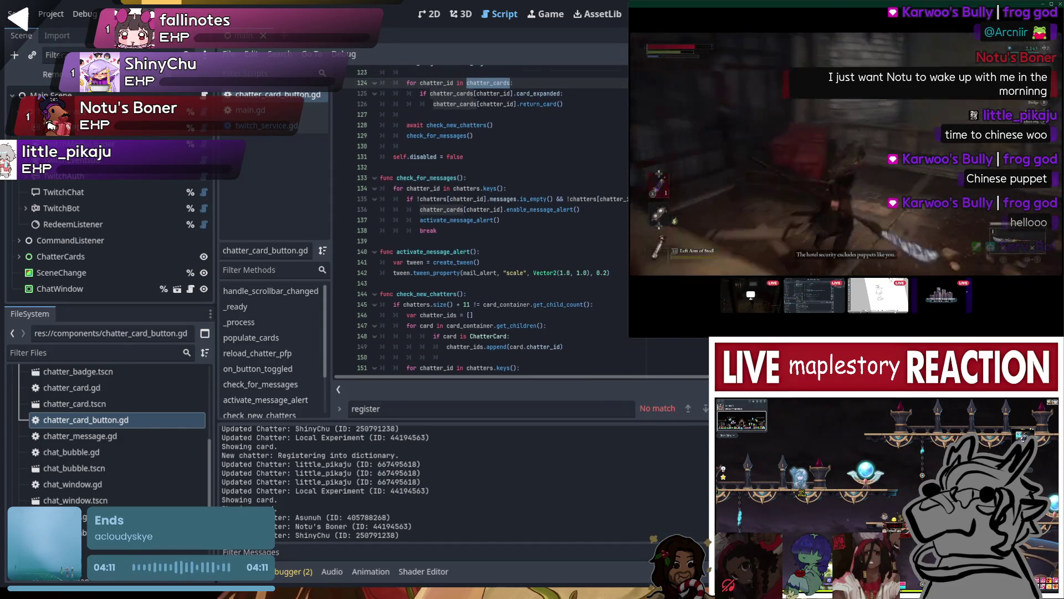
scroll(488, 222, down, 10)
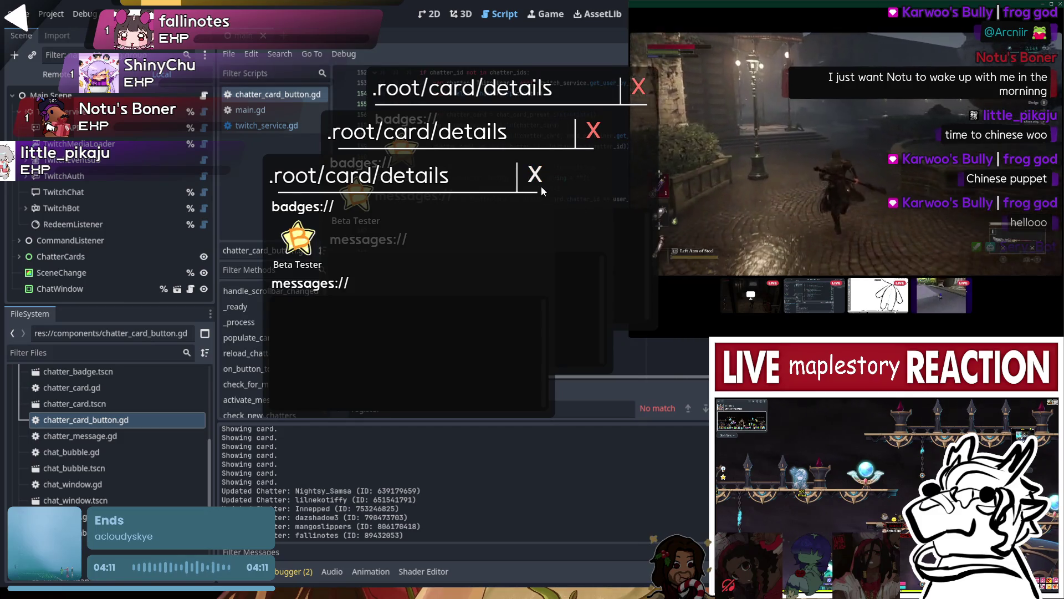
- Close the front chatter detail card in the running overlay
click(536, 175)
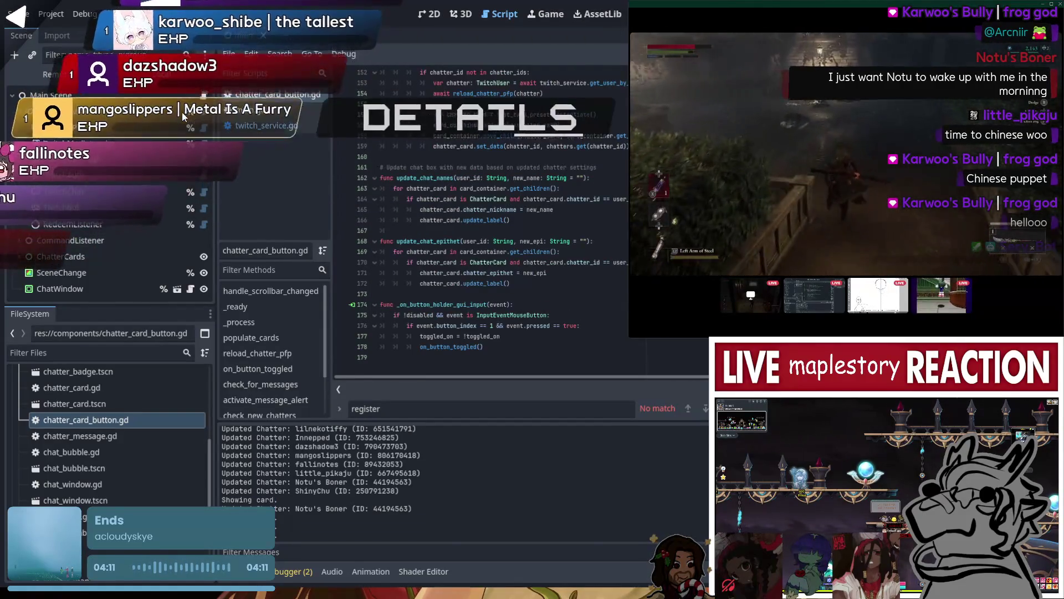
- Open three chatter detail cards in the running overlay
click(199, 79)
click(203, 84)
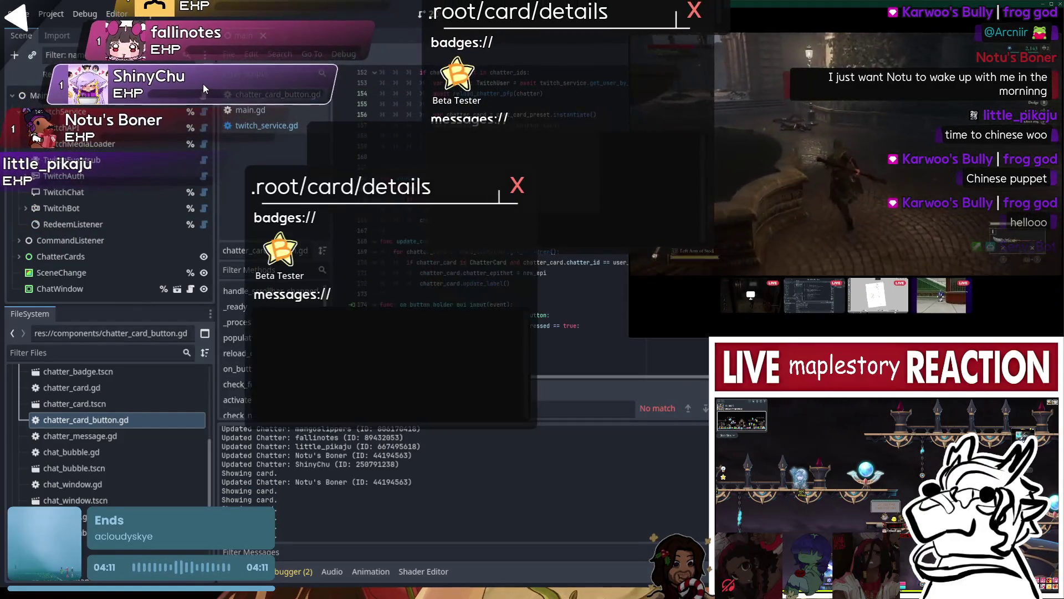
click(199, 95)
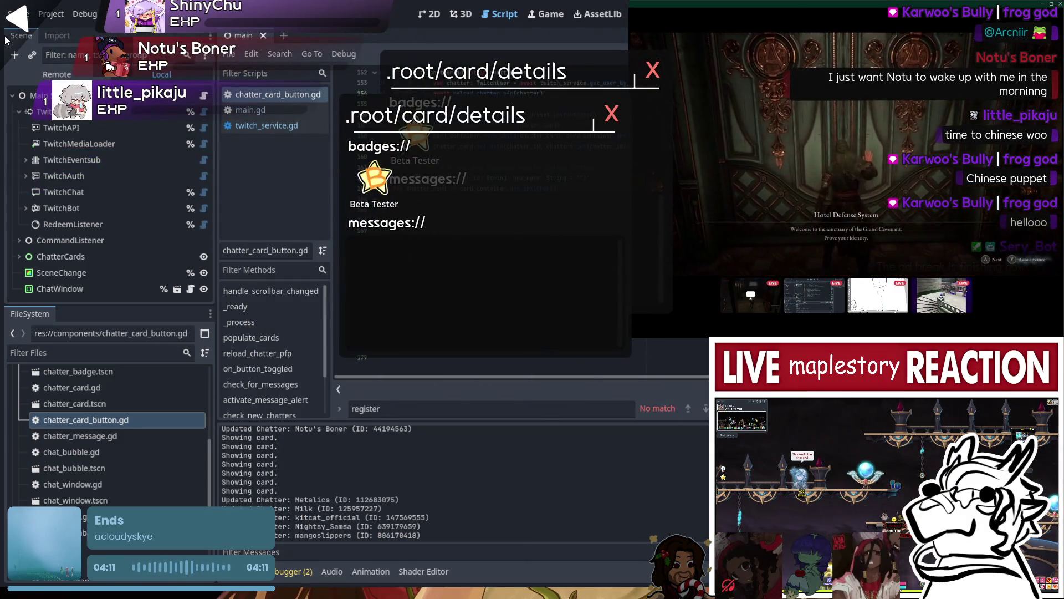
- Scroll the script to the line 122 breakpoint area and briefly select lines 134–136
scroll(529, 174, up, 10)
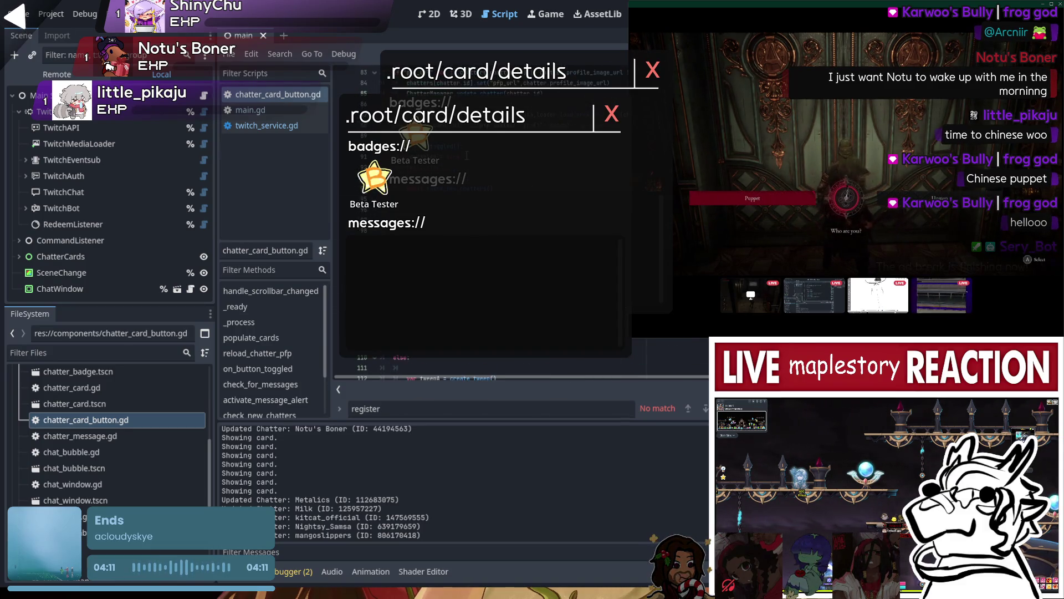
scroll(466, 156, down, 8)
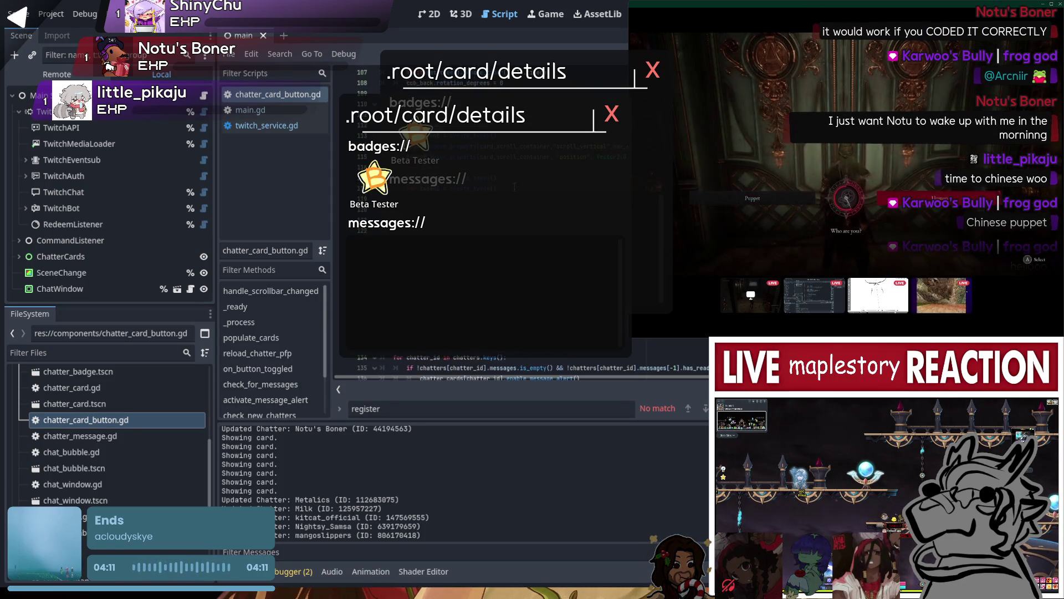
shift+click(343, 234)
click(342, 232)
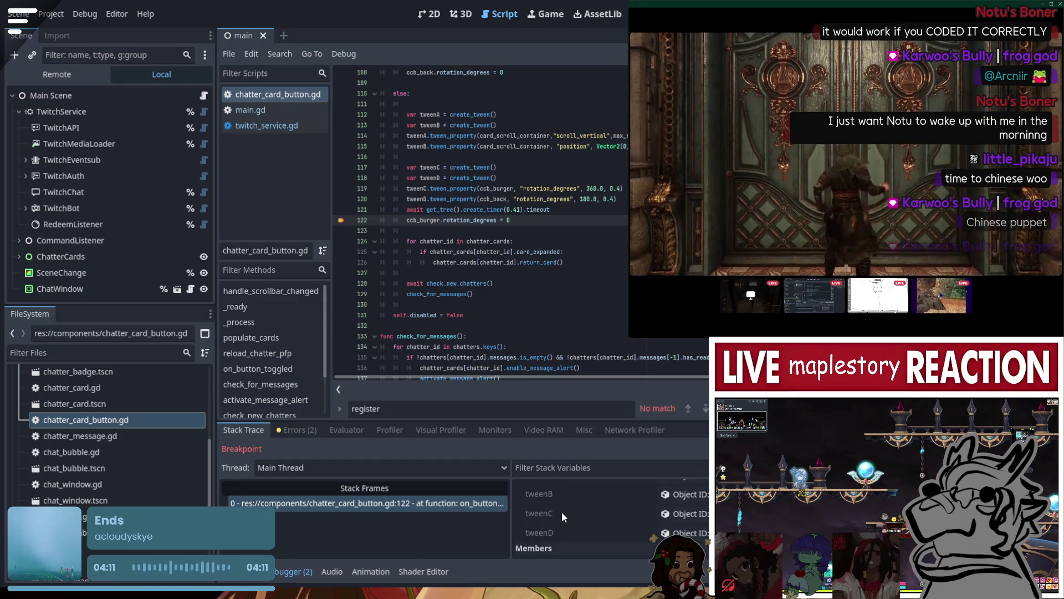
- Expand chatter_cards in Stack Variables and view its last page of entries
scroll(589, 502, down, 3)
scroll(594, 507, down, 1)
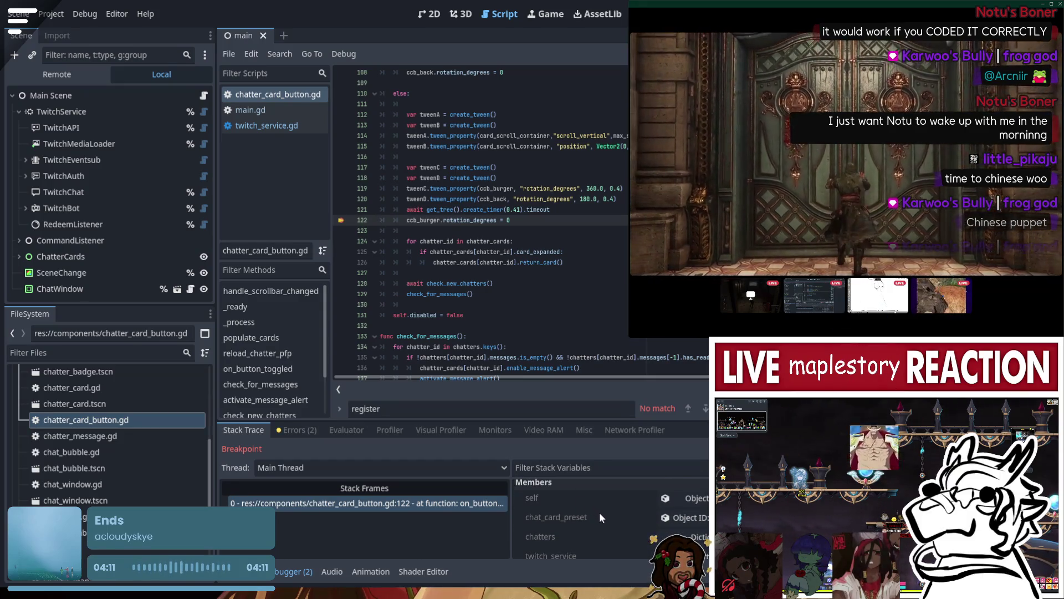
scroll(614, 520, down, 5)
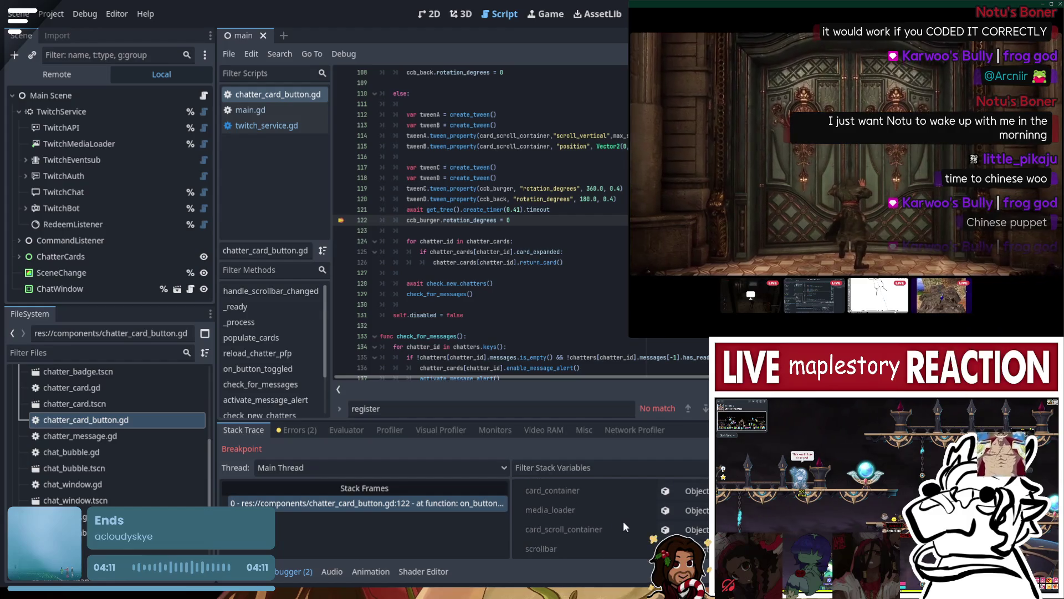
scroll(623, 530, down, 5)
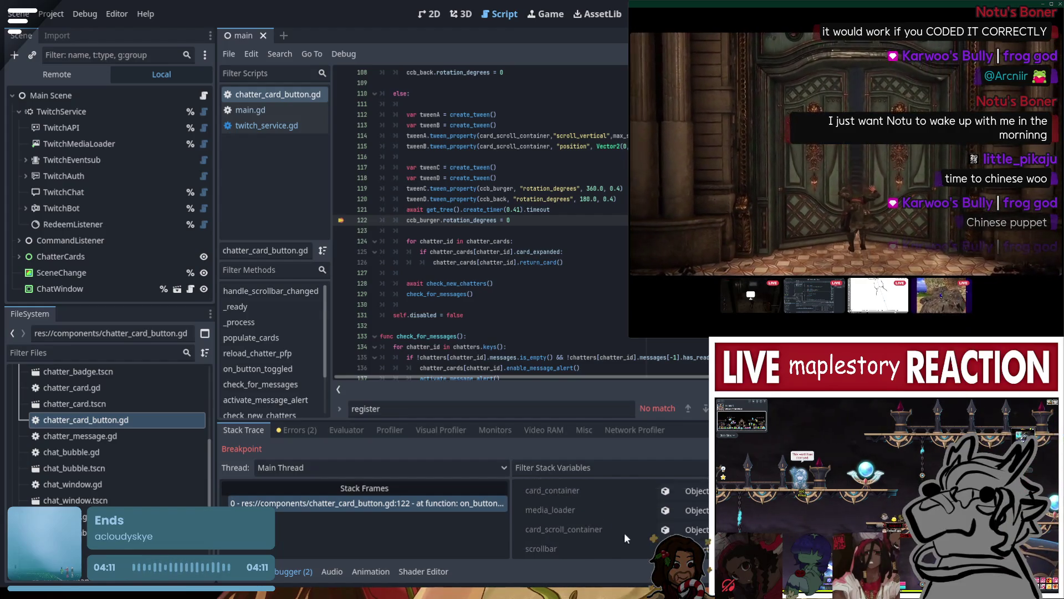
scroll(629, 510, down, 5)
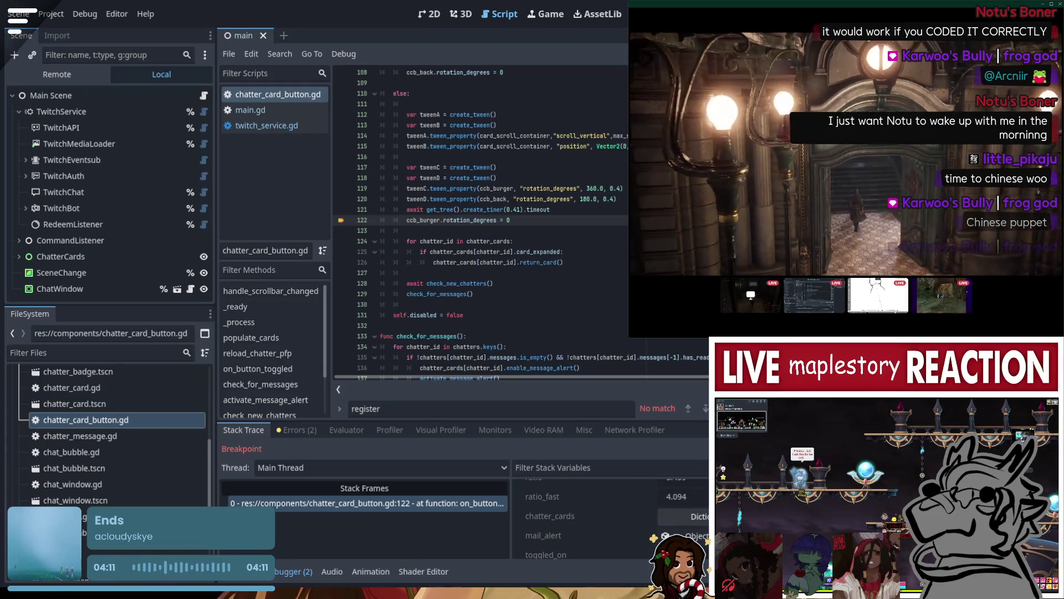
click(699, 516)
scroll(571, 517, down, 2)
scroll(628, 518, down, 4)
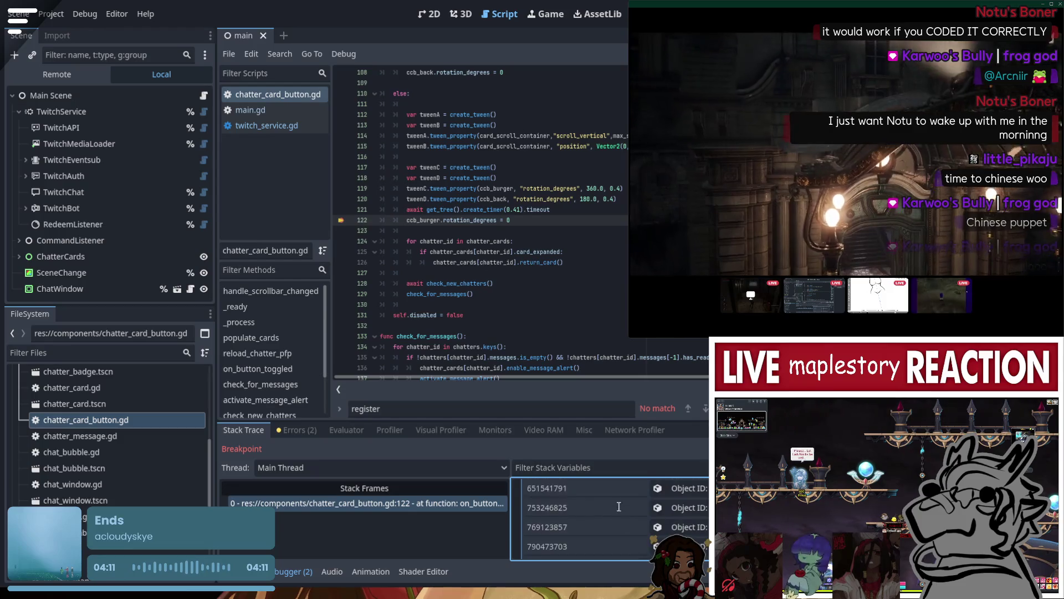
click(700, 518)
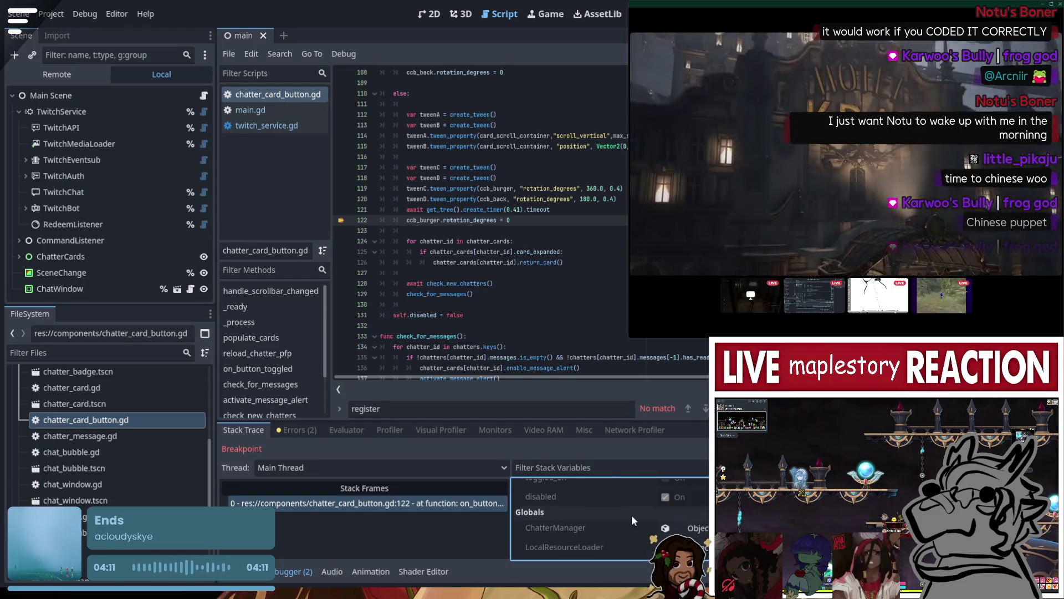
- Review the variable list, then restart the overlay project with F5
scroll(631, 515, up, 3)
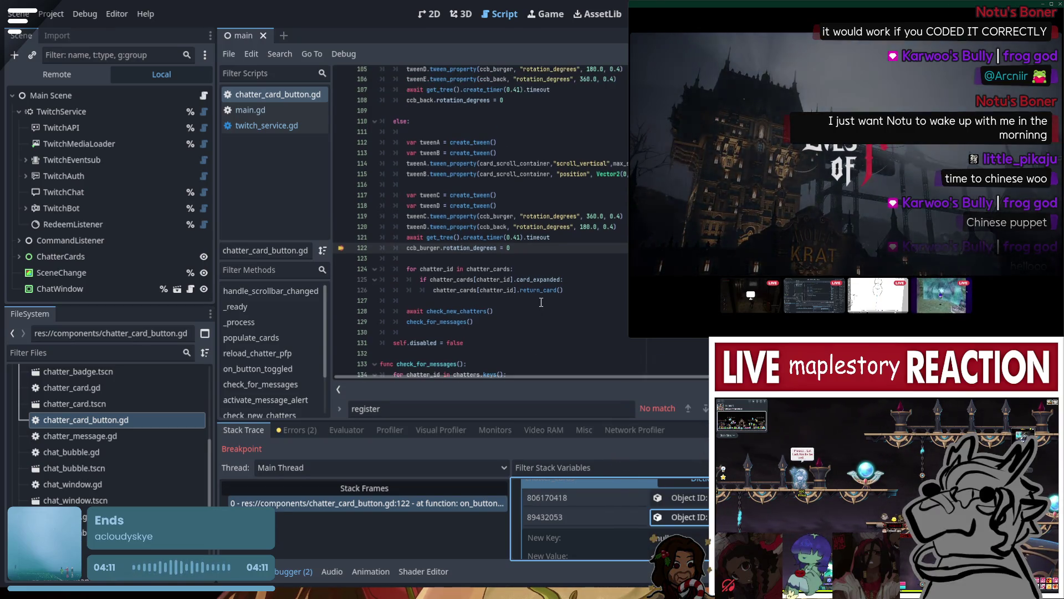
scroll(543, 298, up, 1)
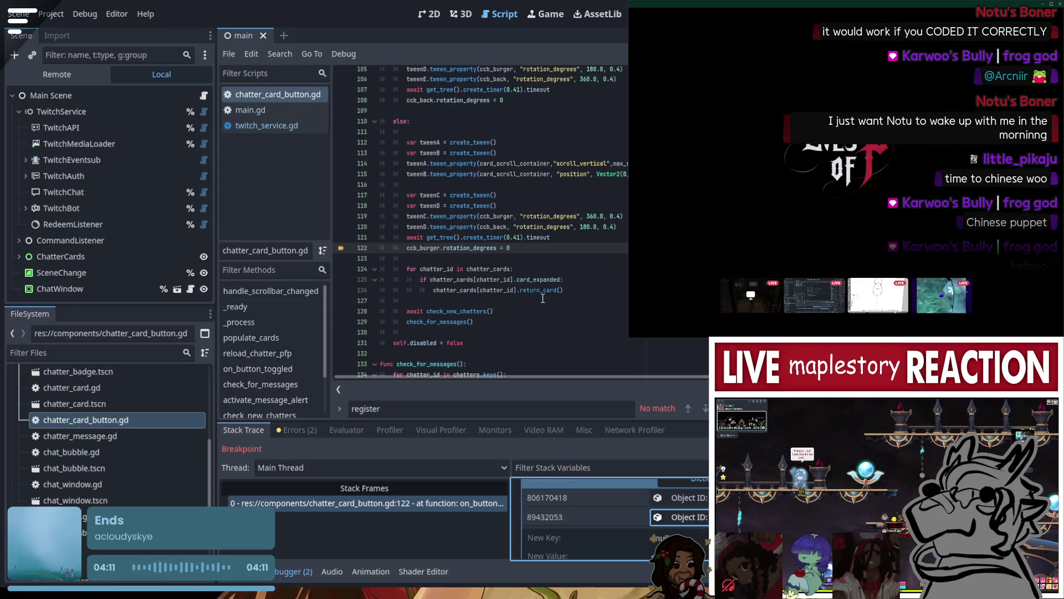
scroll(543, 298, up, 4)
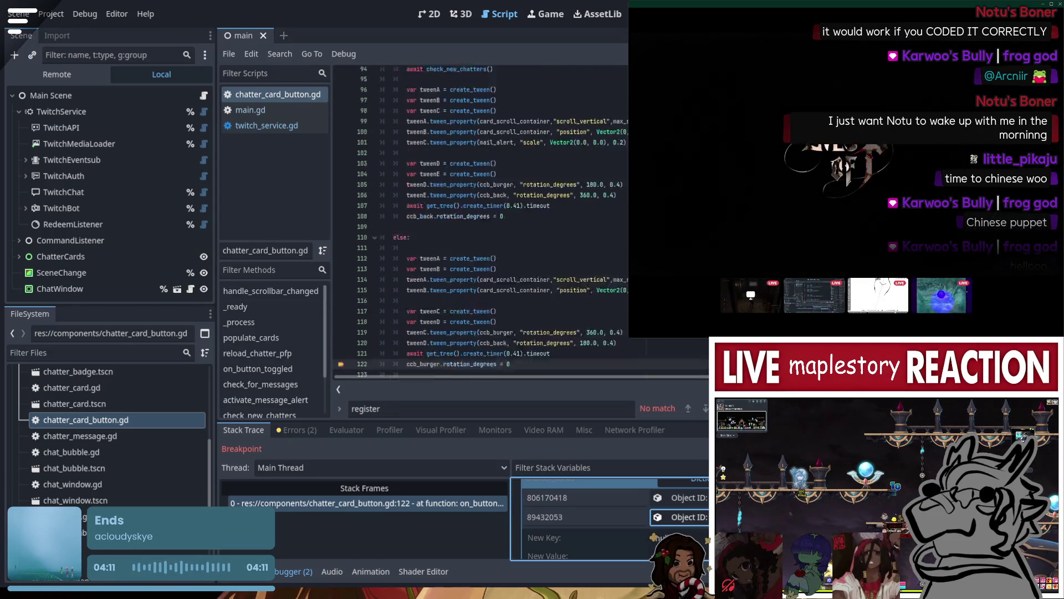
scroll(479, 222, down, 6)
key(F5)
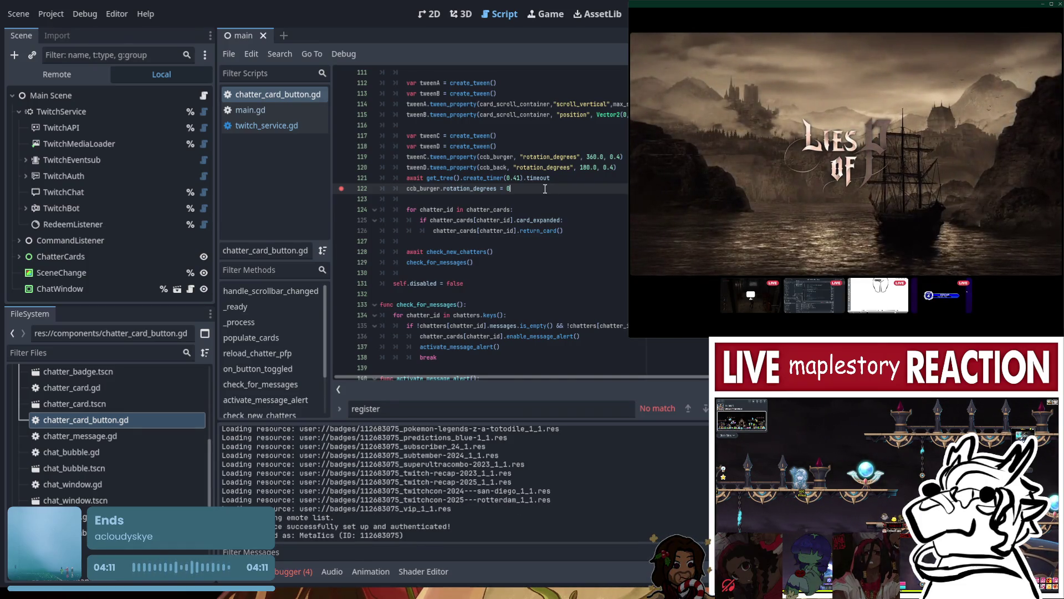
- Search the script for chatter_cards and step through matches to line 126
scroll(545, 189, up, 10)
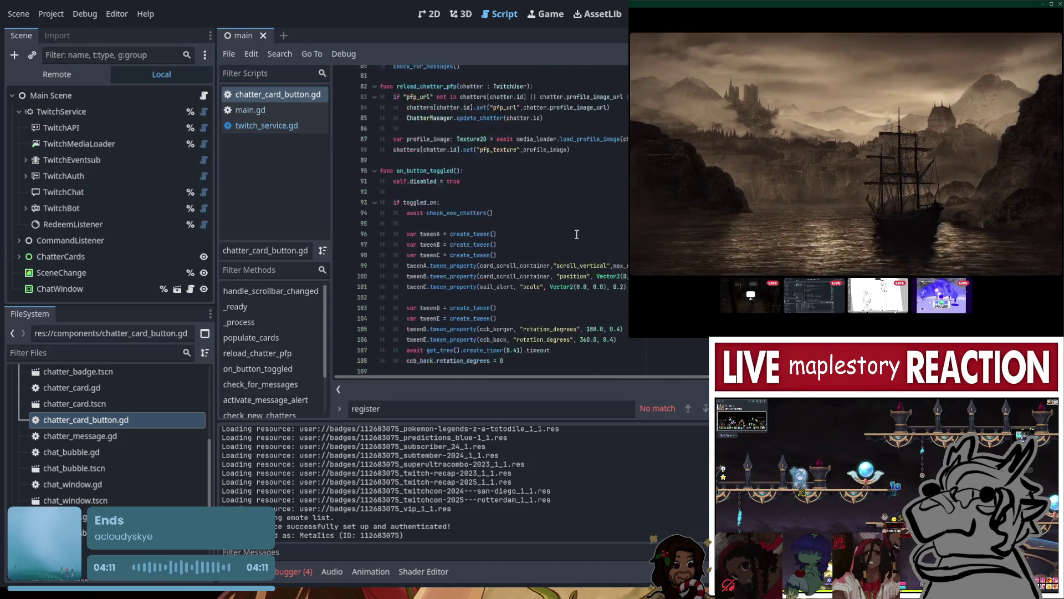
scroll(576, 234, down, 7)
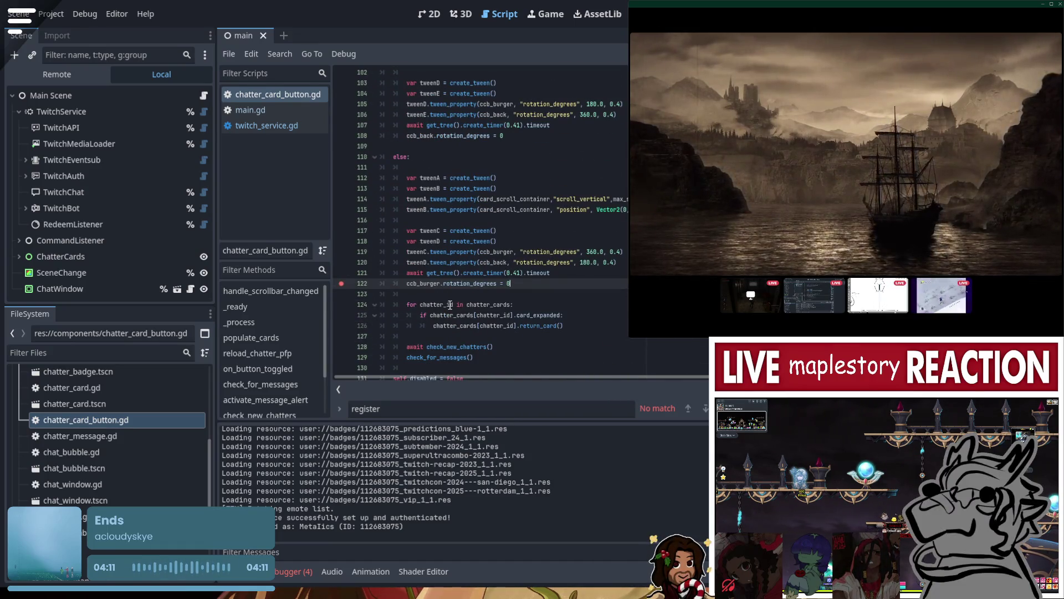
double_click(482, 305)
key(ctrl+f)
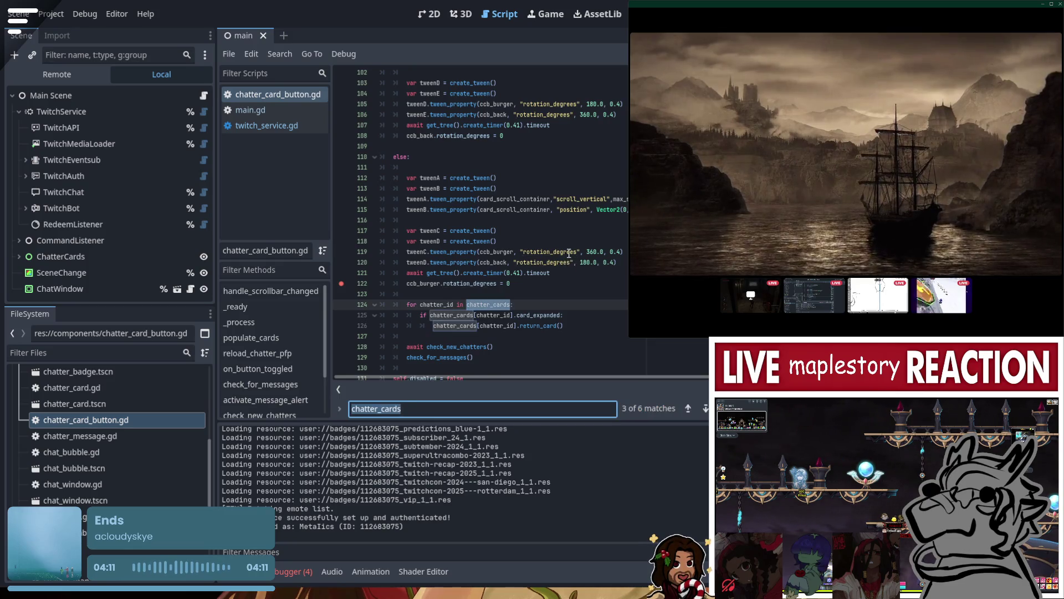
key(Return)
key(Return)
key(Return)
key(shift+Return)
key(shift+Return)
key(shift+Return)
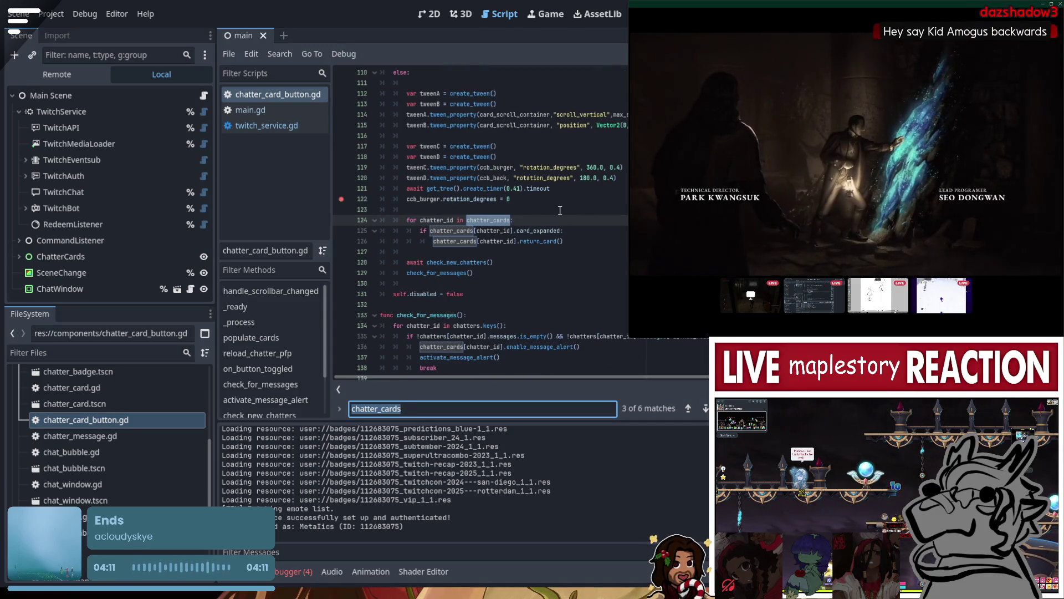
key(Return)
key(Return)
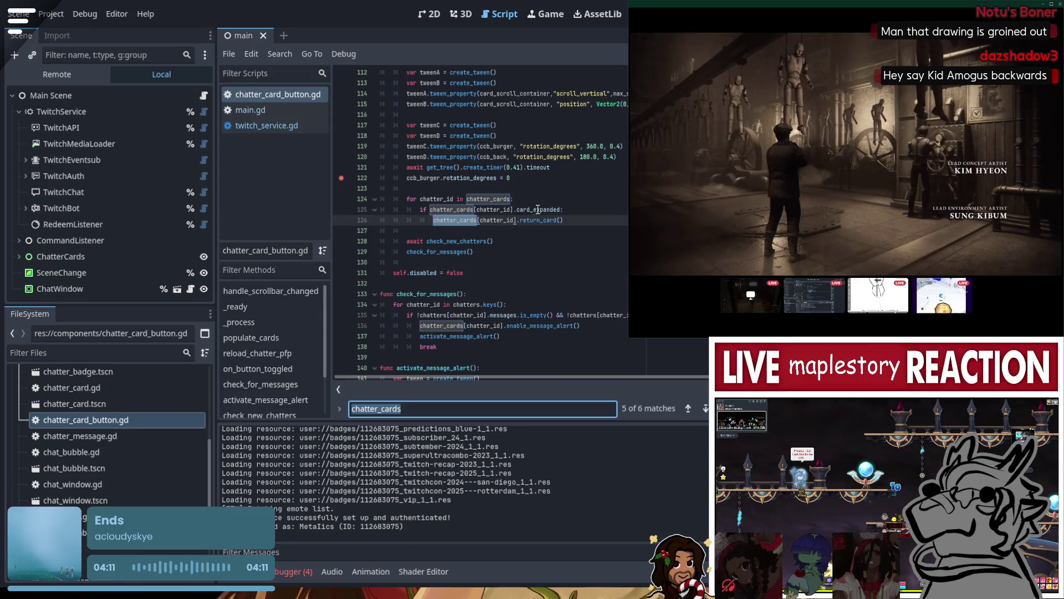
scroll(551, 216, down, 2)
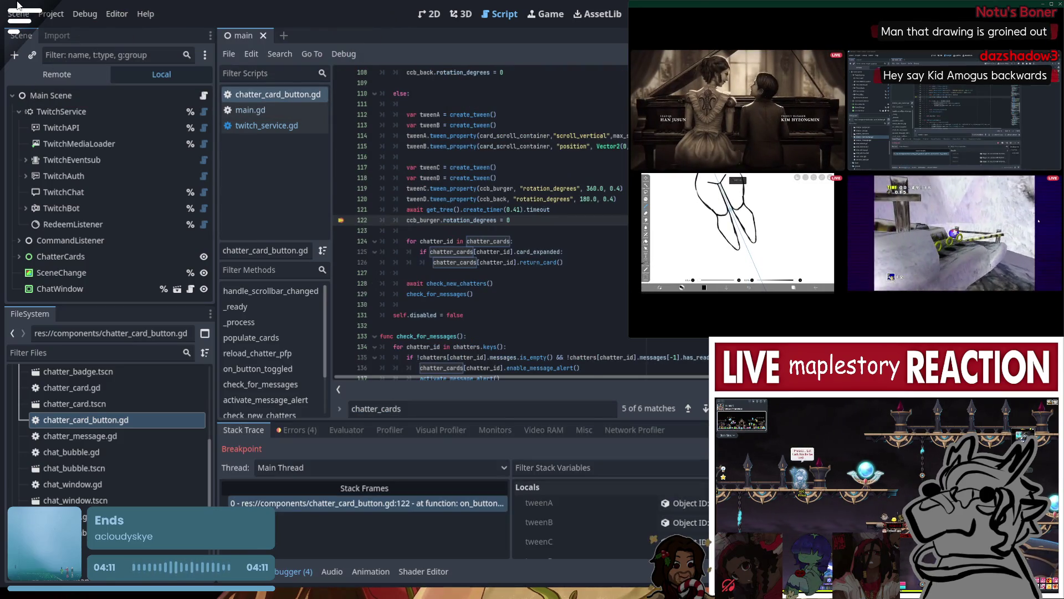
- Resume the paused project past the line 122 breakpoint with F12
scroll(480, 221, up, 1)
drag(530, 294, 380, 251)
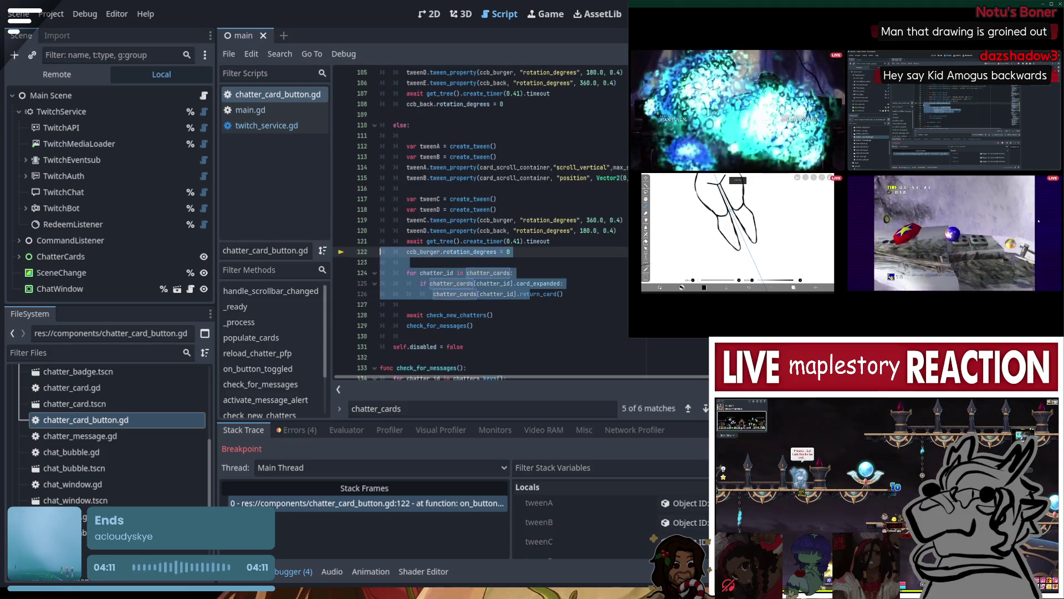
key(F12)
- Step through chatter_cards matches to its declaration and where populate_cards fills it
click(610, 272)
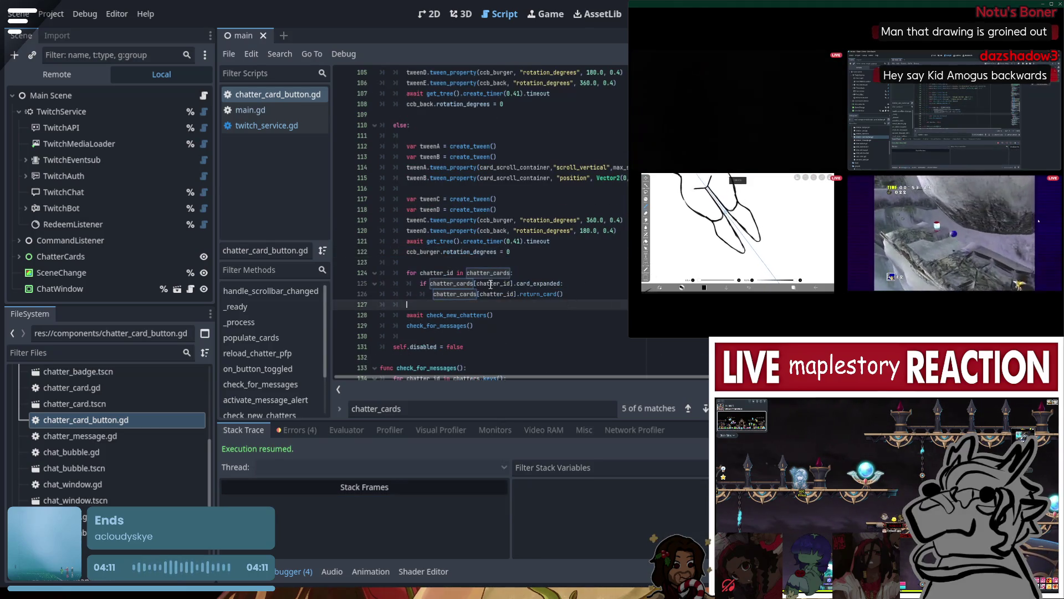
click(706, 409)
click(706, 410)
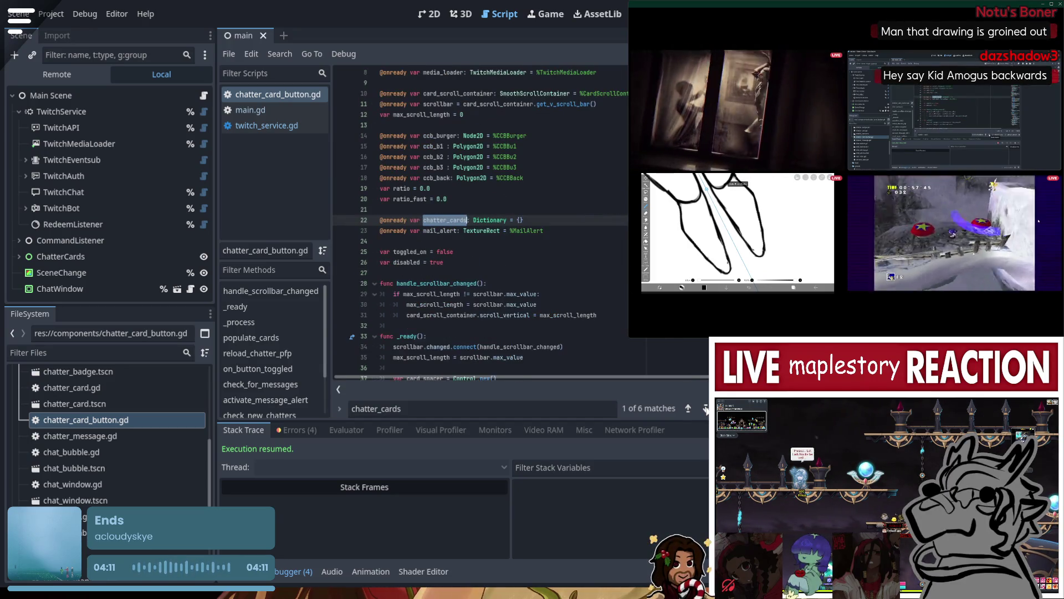
click(705, 408)
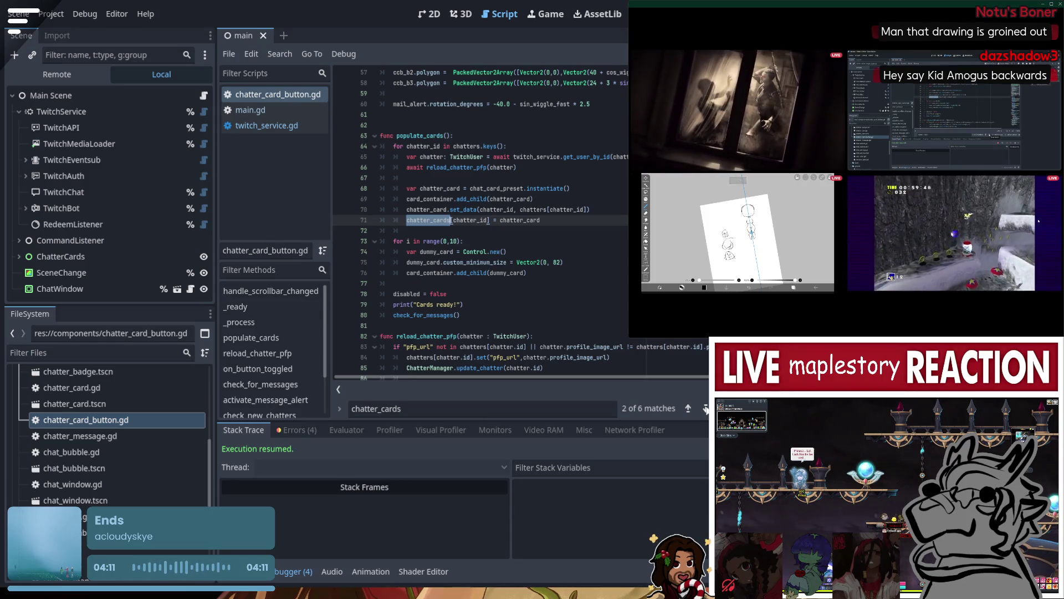
- Mark the check_for_messages call on line 80 and scroll through the following code
scroll(451, 304, down, 1)
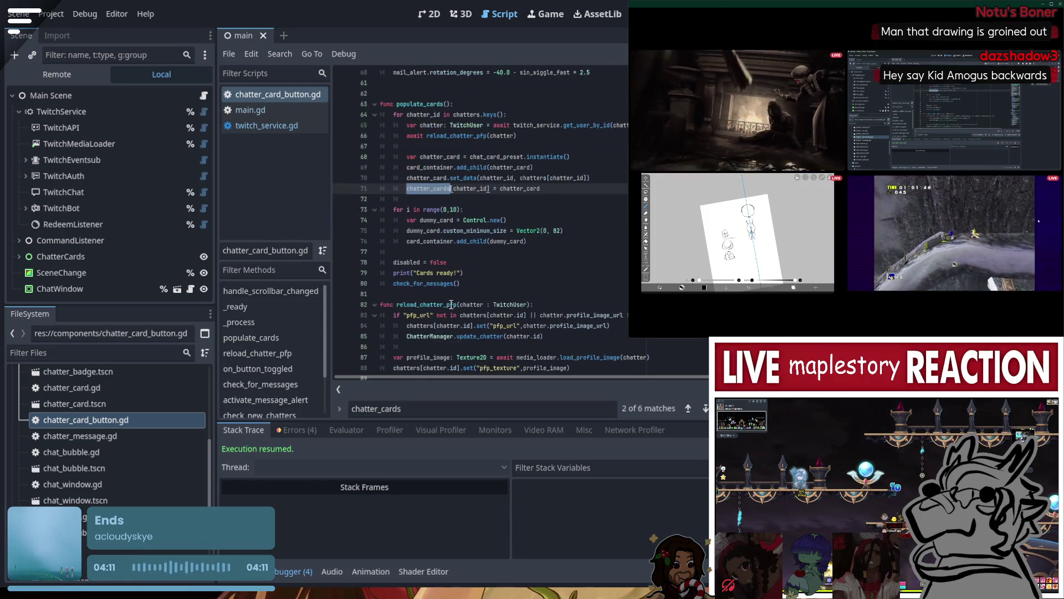
double_click(440, 284)
scroll(487, 290, down, 1)
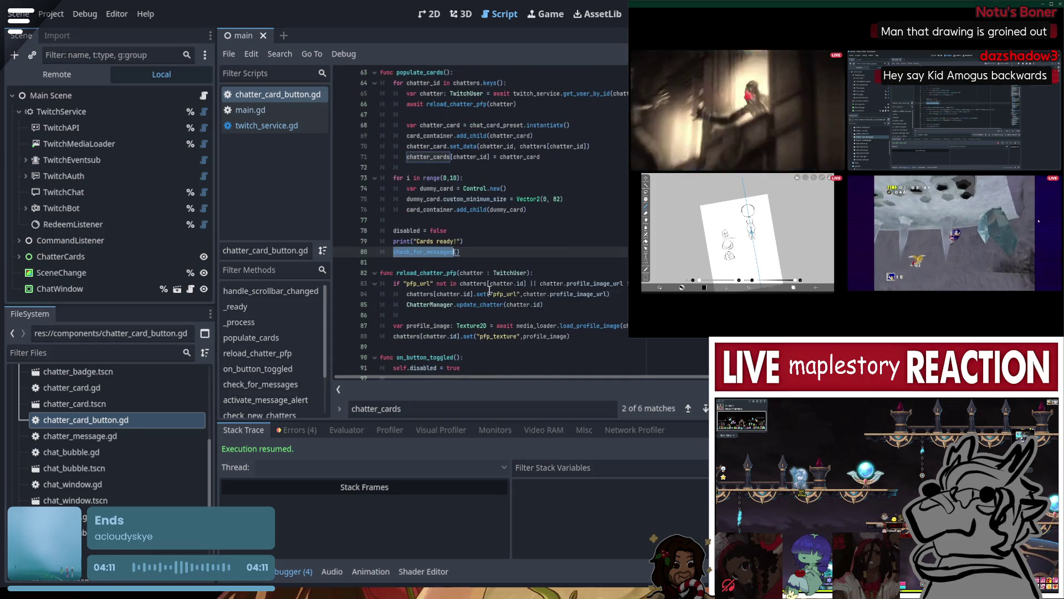
scroll(491, 289, down, 2)
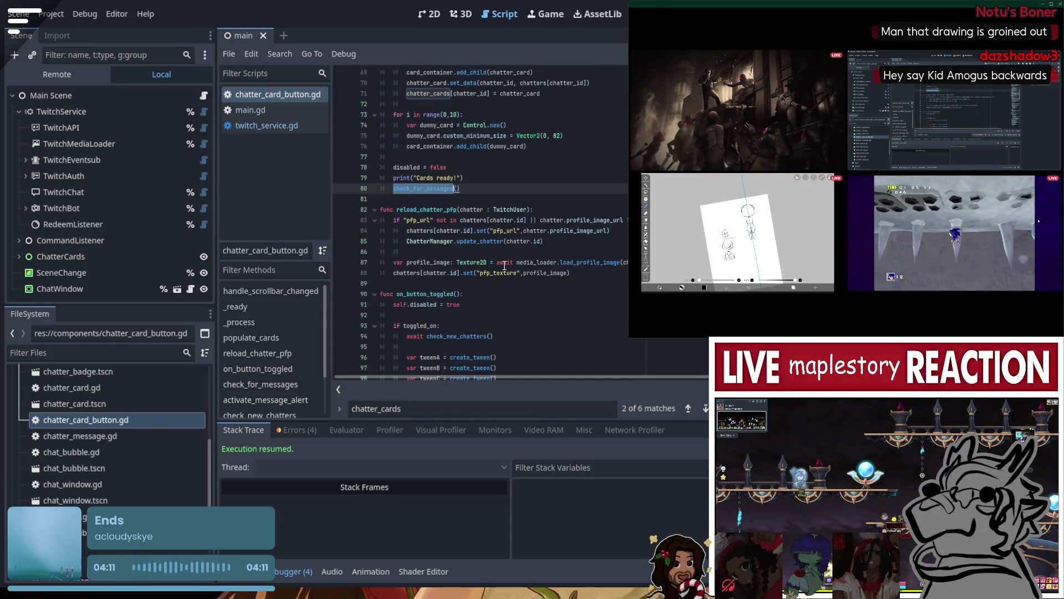
scroll(497, 282, up, 6)
scroll(505, 266, down, 15)
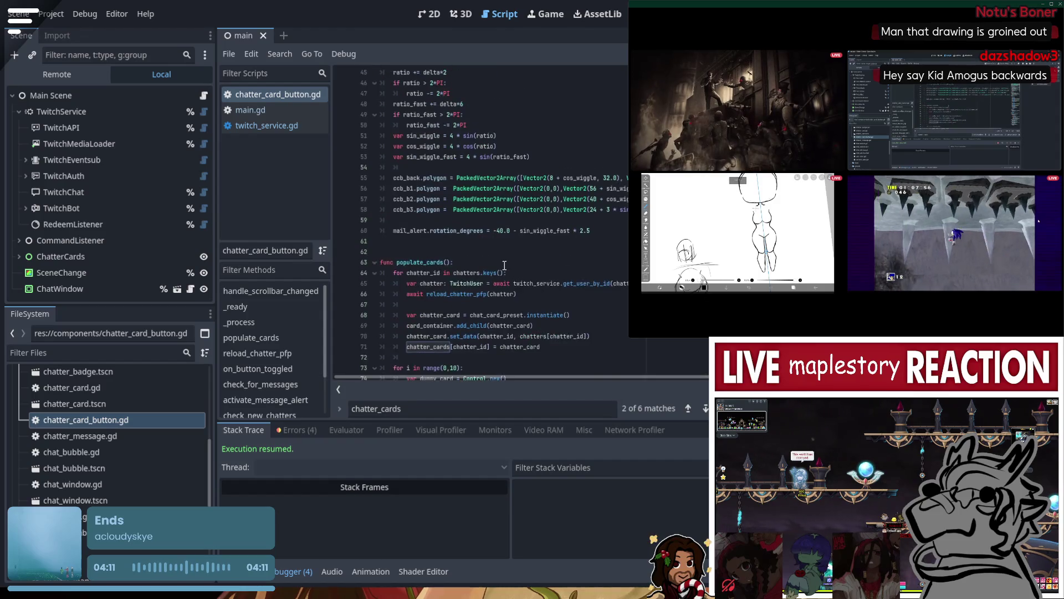
scroll(496, 255, down, 4)
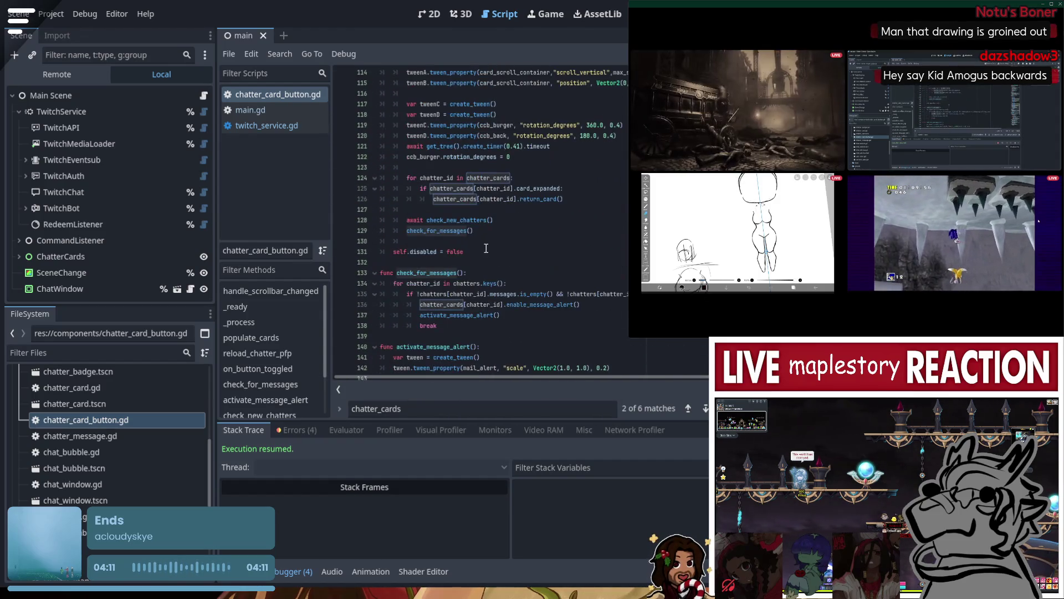
scroll(482, 238, down, 7)
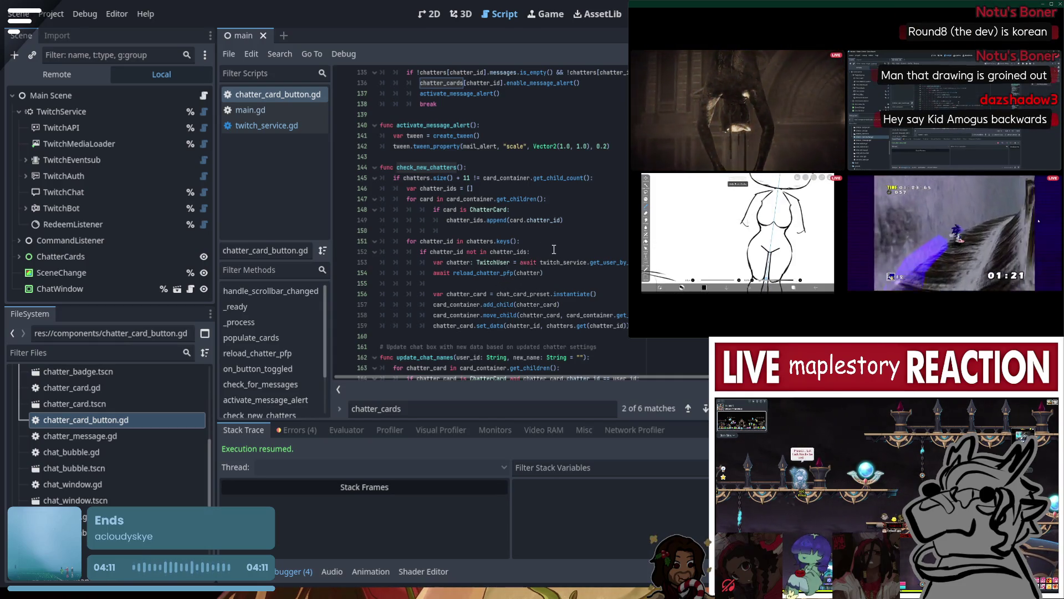
- Copy the chatter_cards[chatter_id] = chatter_card line from line 71
scroll(555, 250, up, 20)
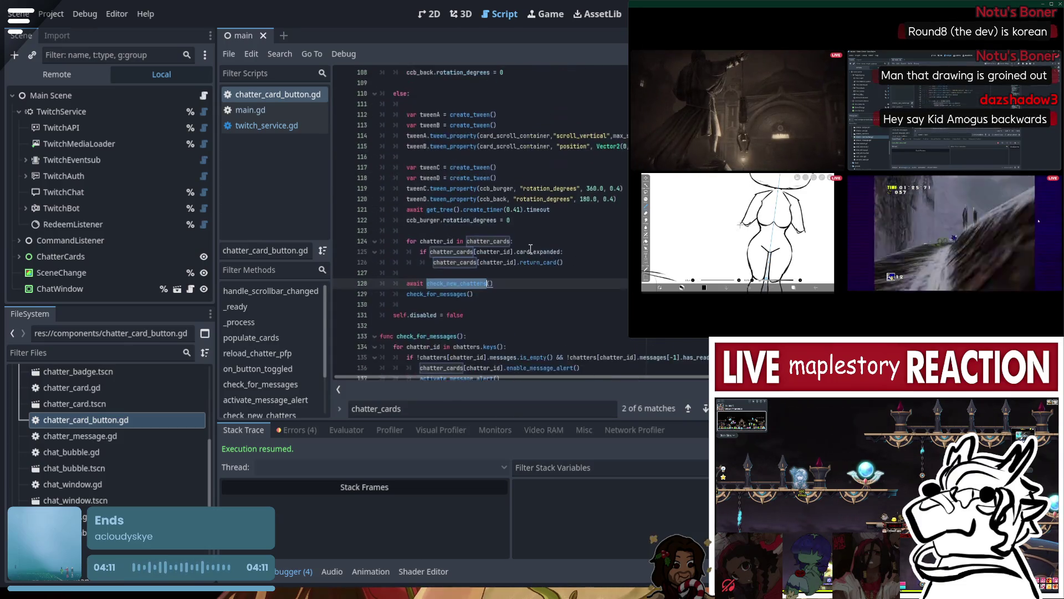
scroll(438, 233, up, 3)
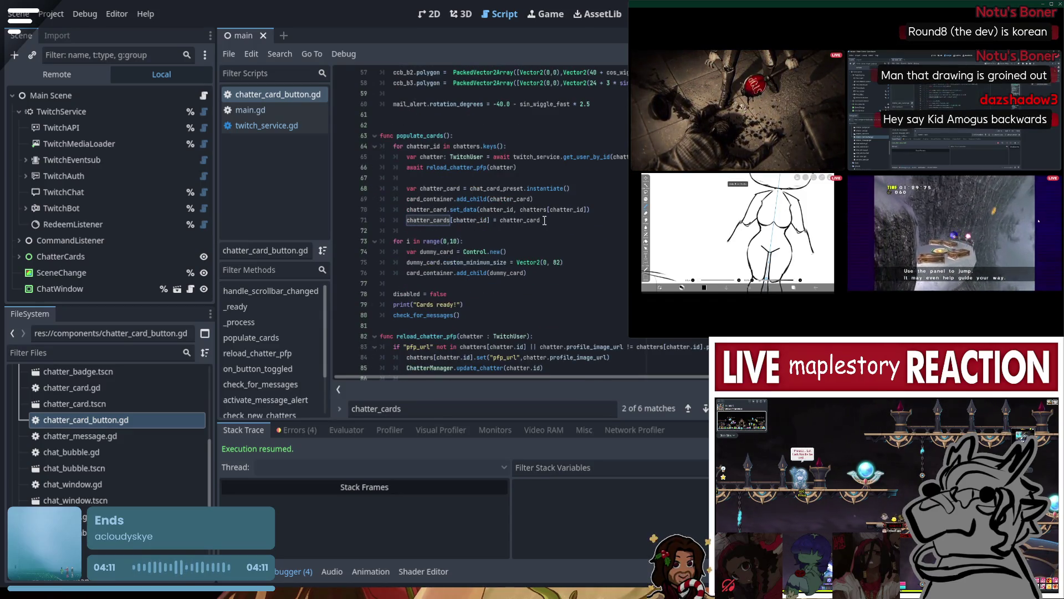
click(541, 220)
key(shift+Home)
key(ctrl+c)
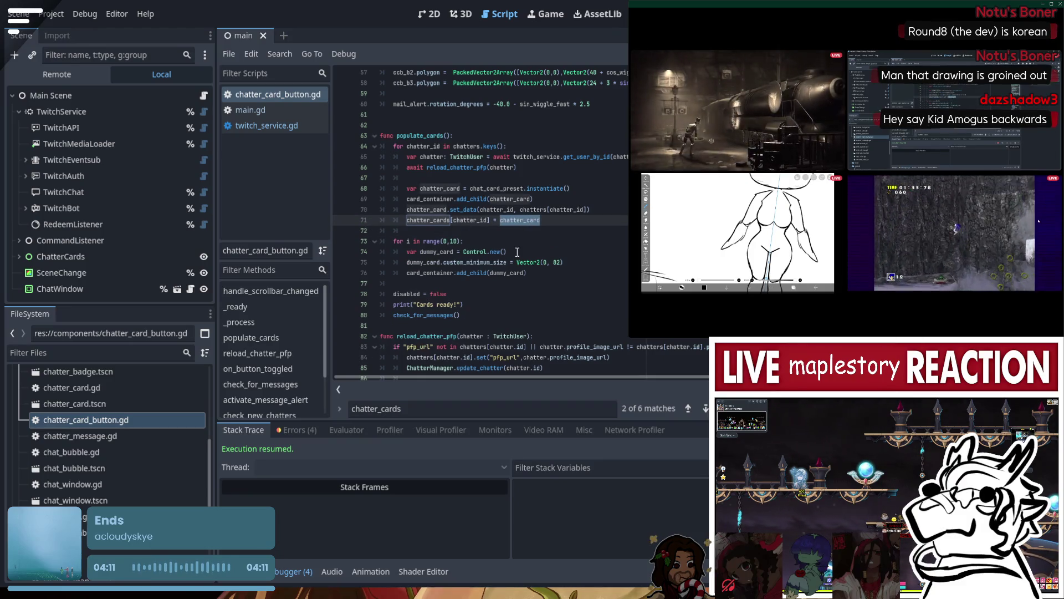
- Paste it on a new line after line 159's set_data call and save the script
scroll(560, 262, down, 13)
scroll(560, 258, down, 8)
scroll(563, 245, down, 7)
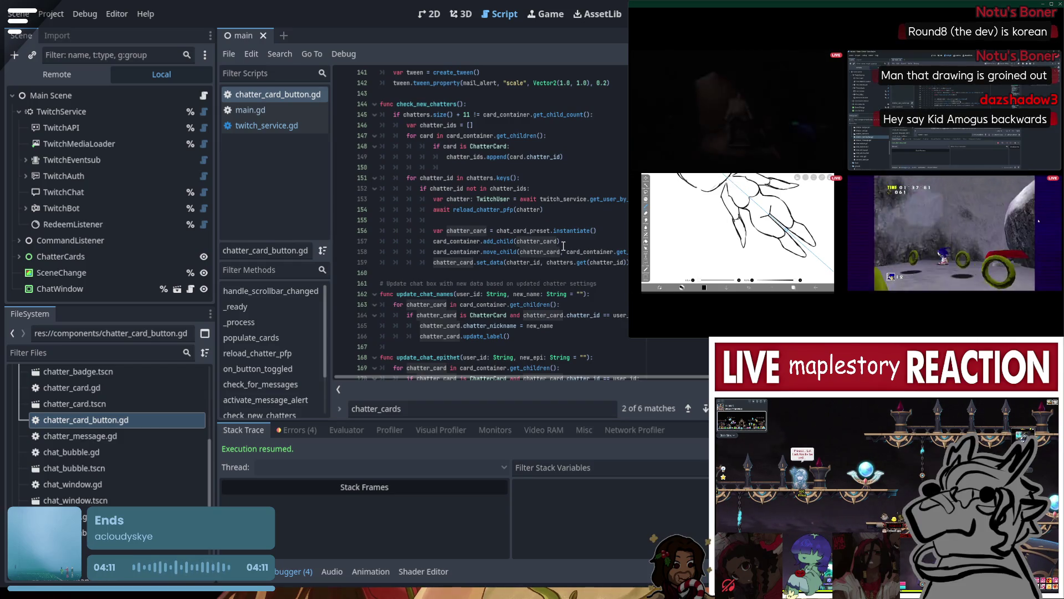
click(555, 262)
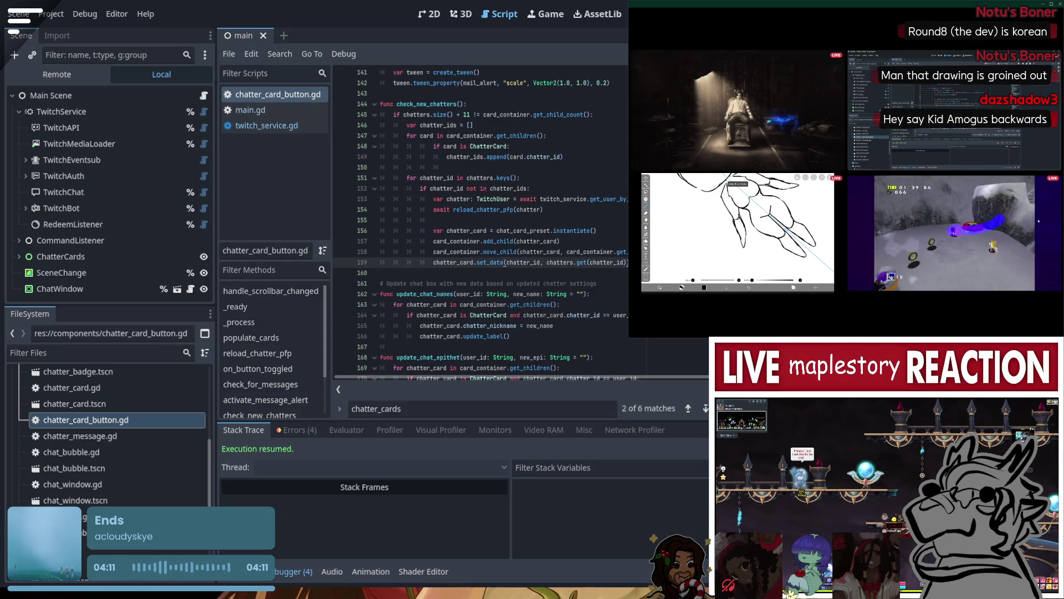
key(Return)
key(ctrl+v)
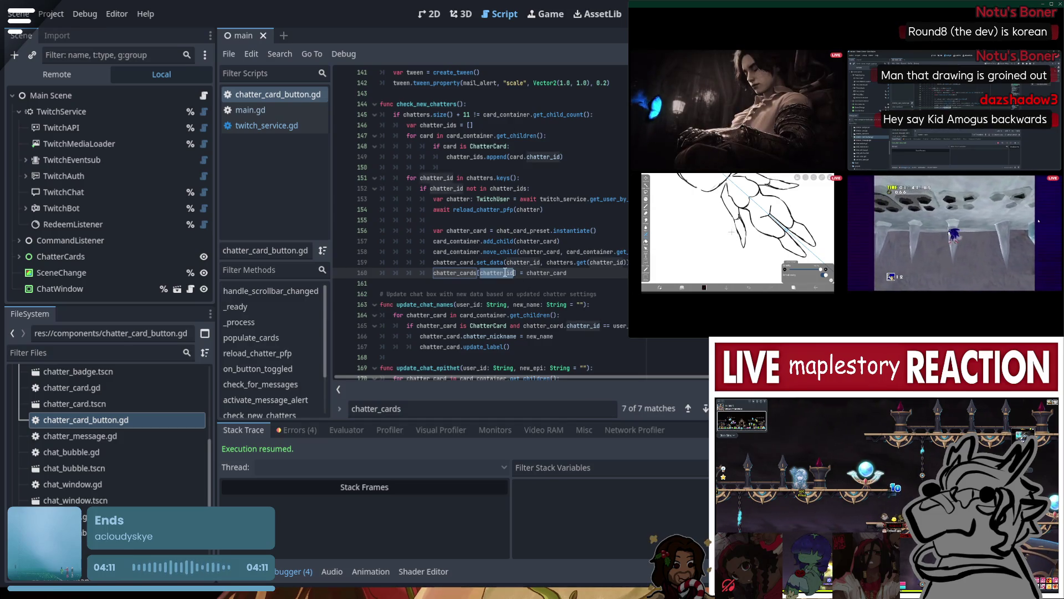
key(Down)
key(ctrl+s)
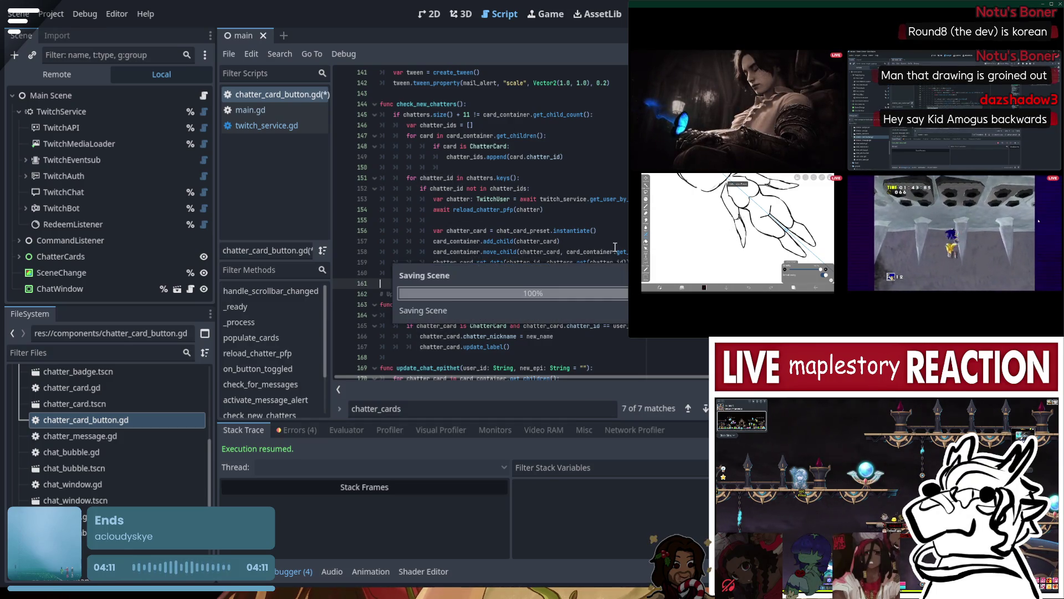
- Run, stop and rerun the project, then open and close a chatter card's details panel
key(F5)
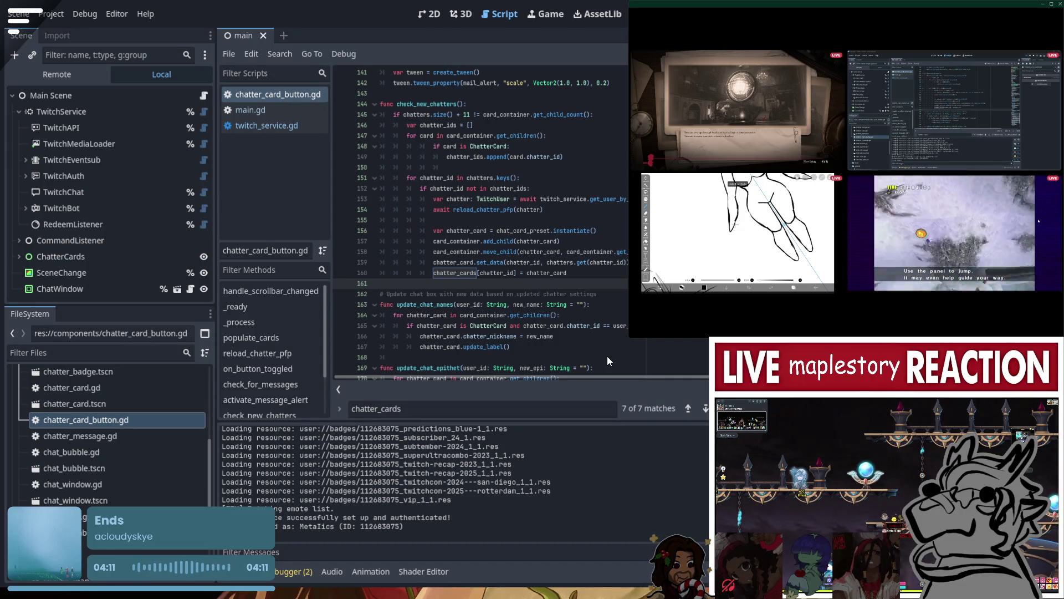
key(F8)
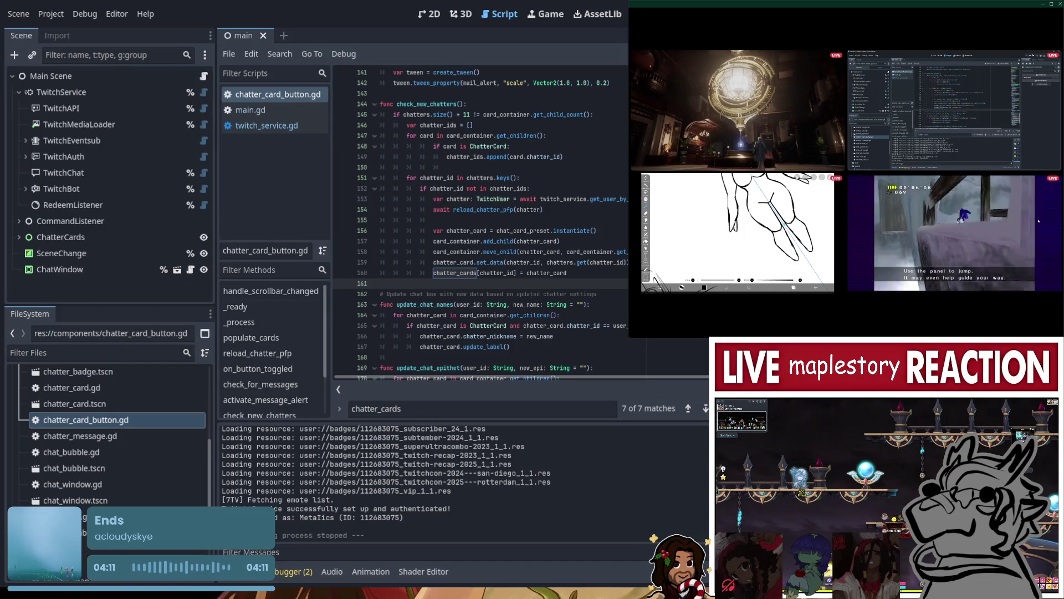
key(F5)
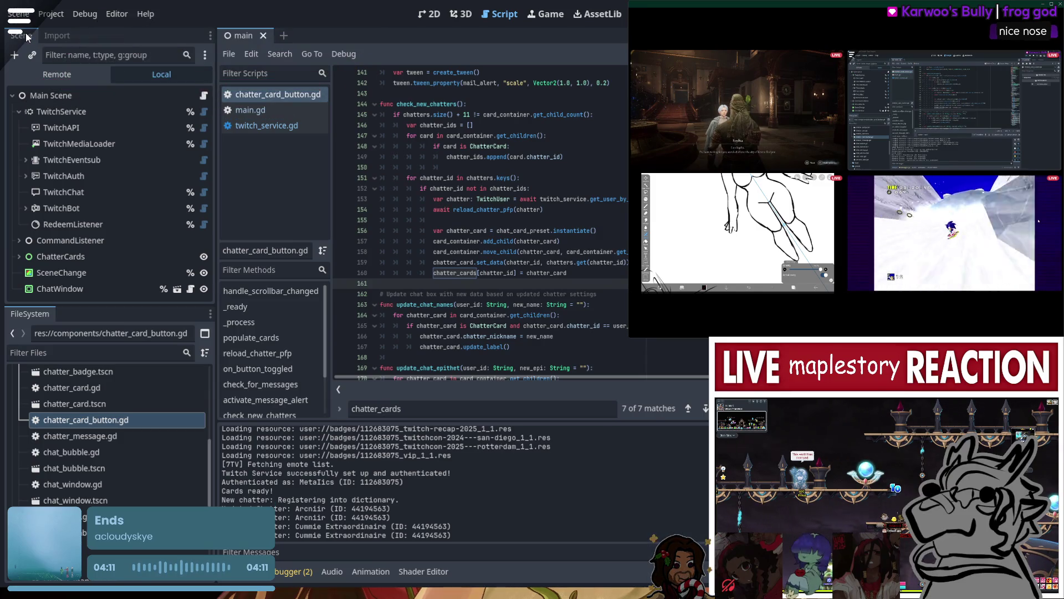
click(162, 106)
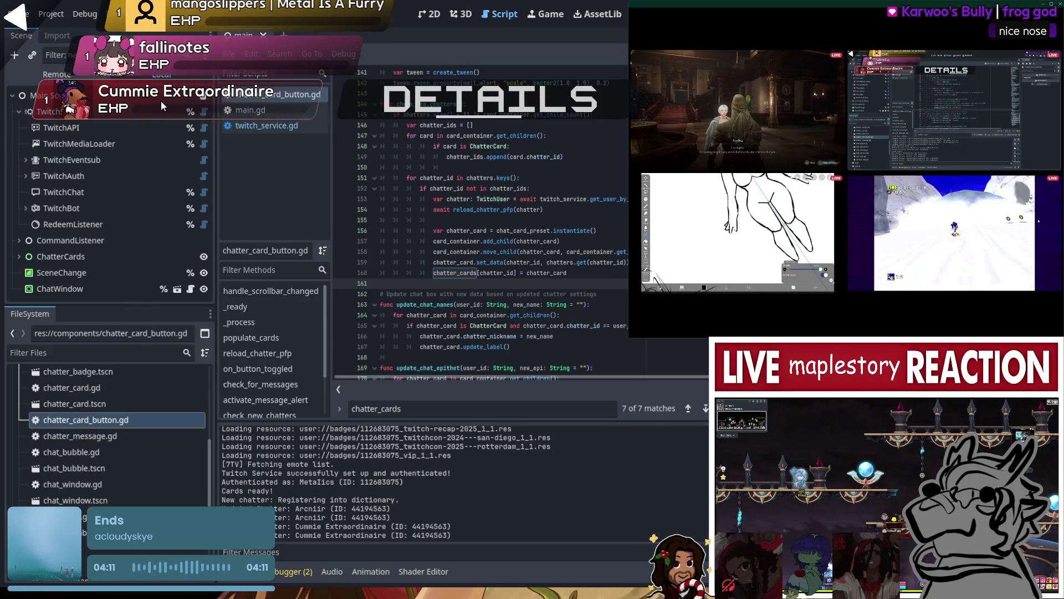
click(328, 108)
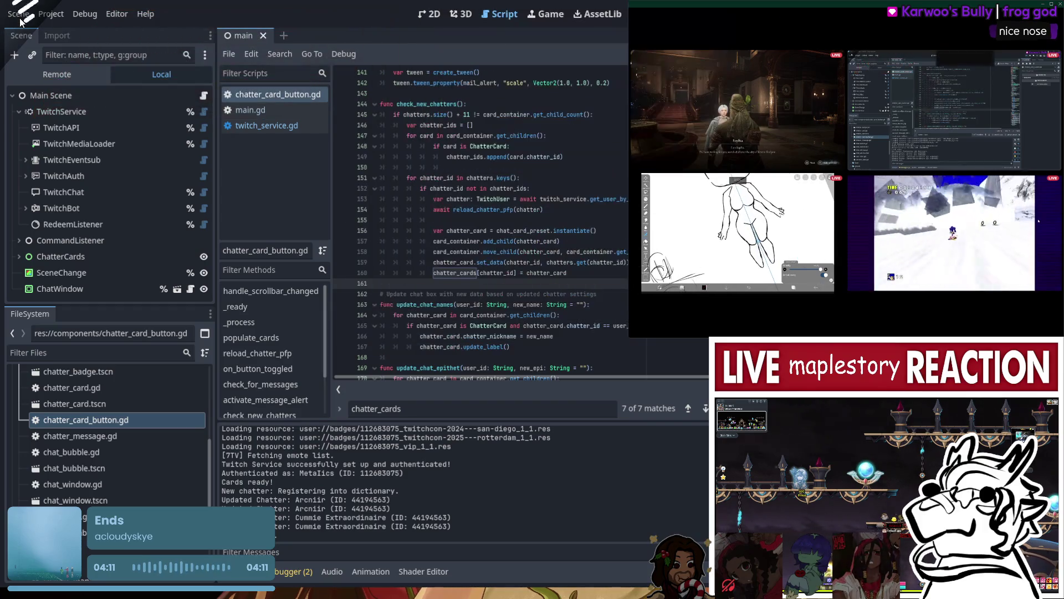
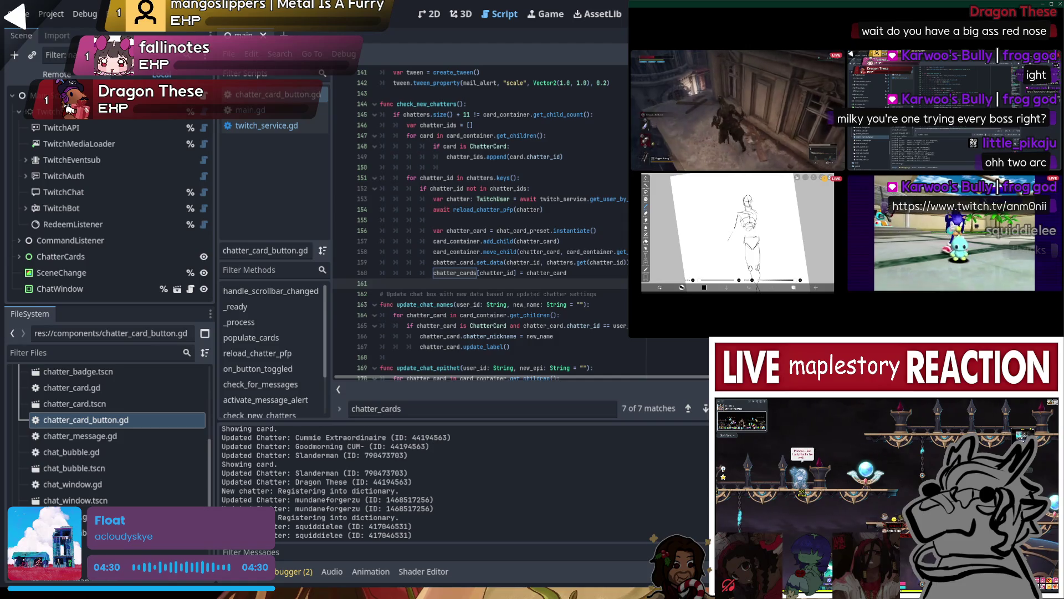
- Focus the Discord call on the top-left stream, then return to showing all streams
click(776, 163)
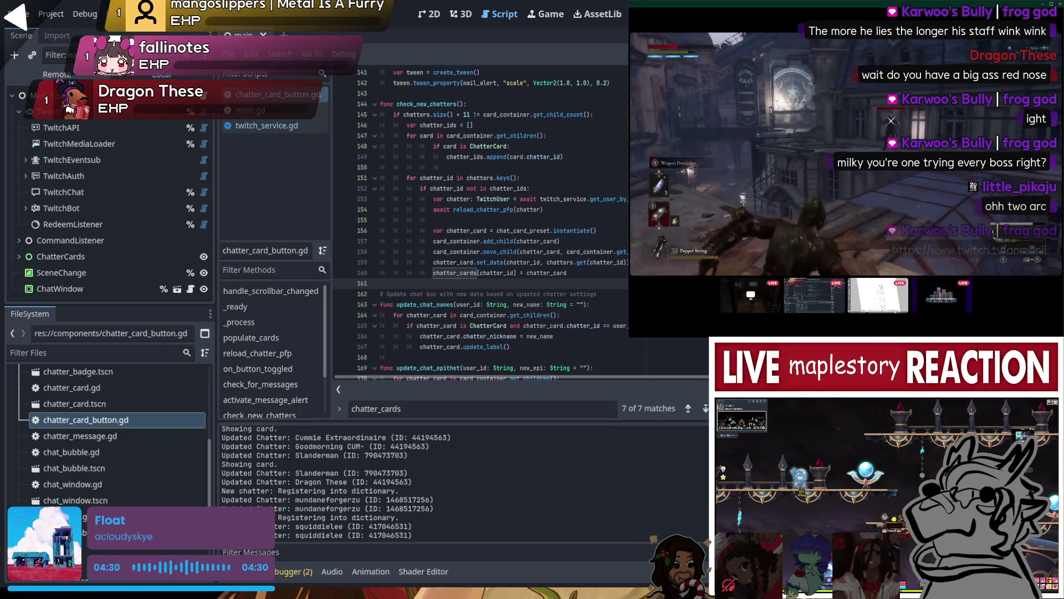
mouse_move(761, 159)
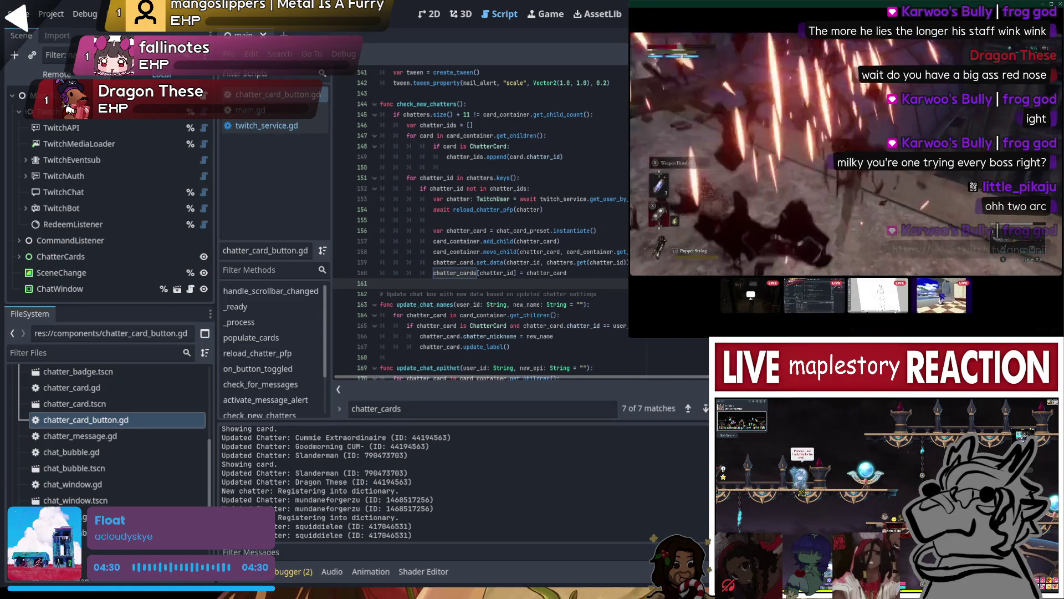
mouse_move(738, 137)
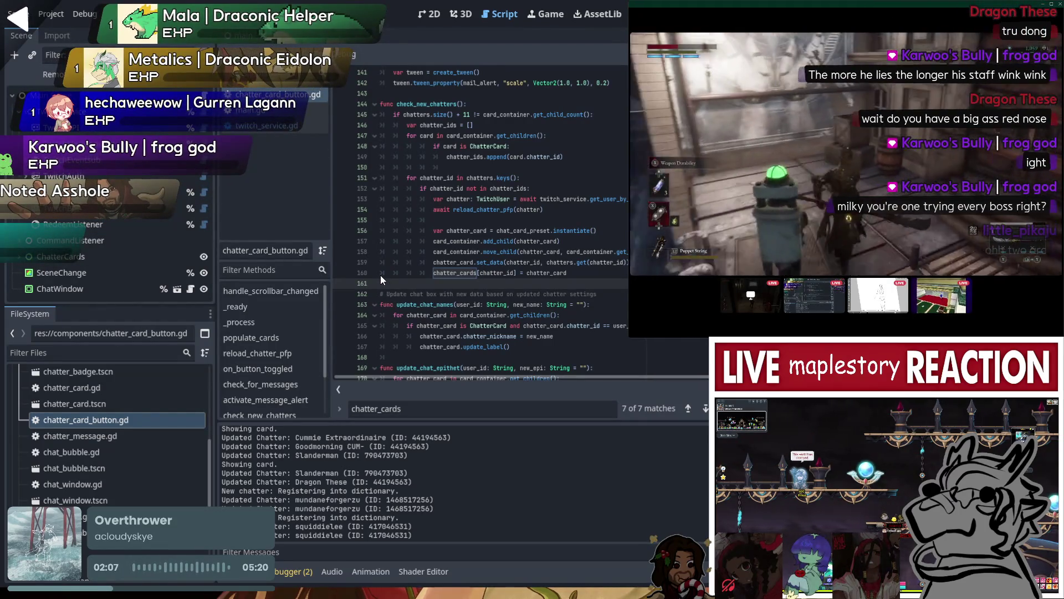
mouse_move(848, 285)
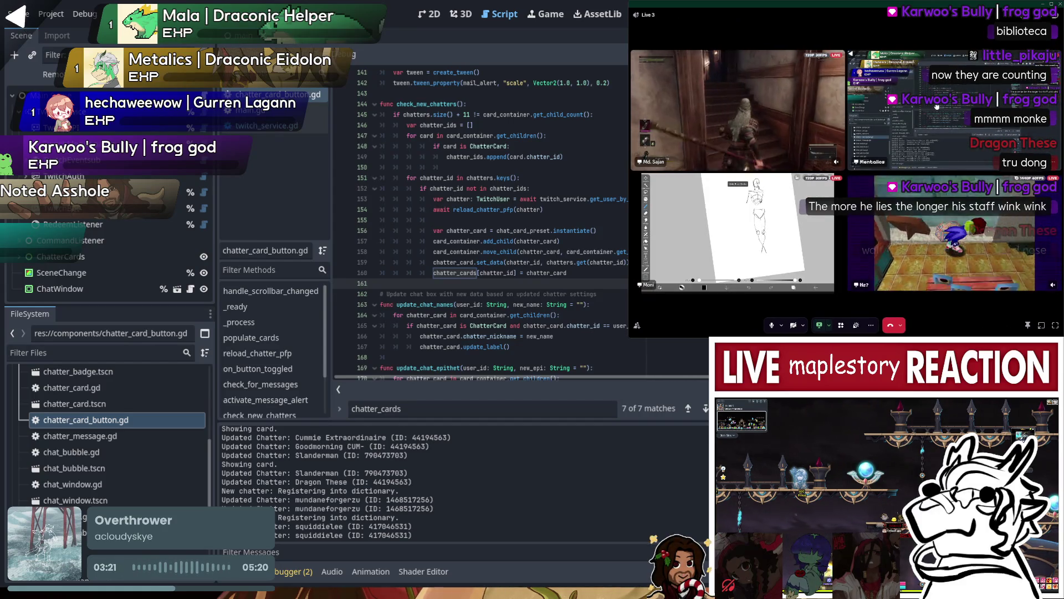
click(813, 84)
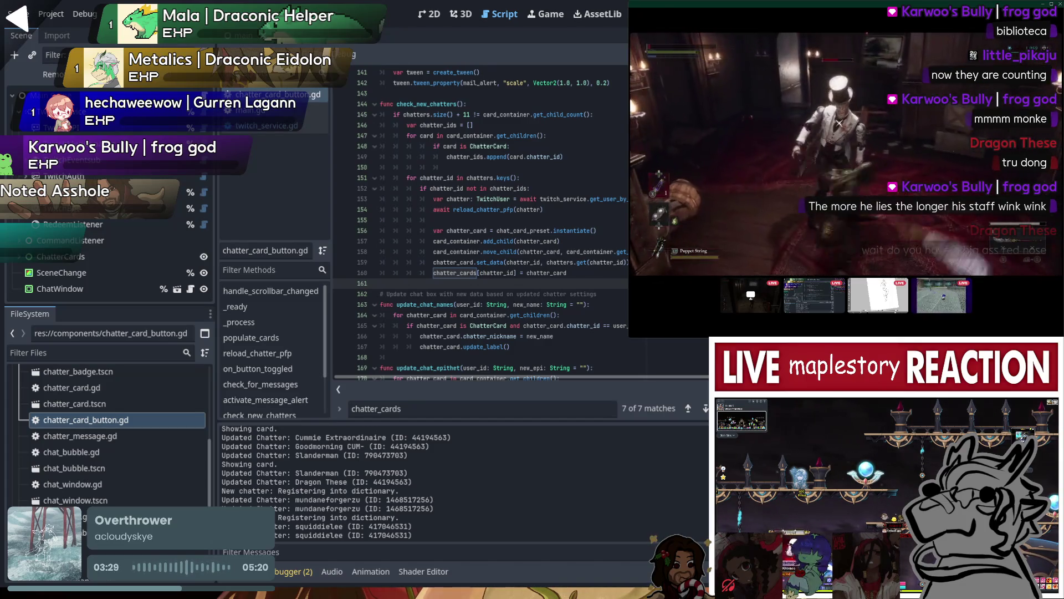
mouse_move(775, 89)
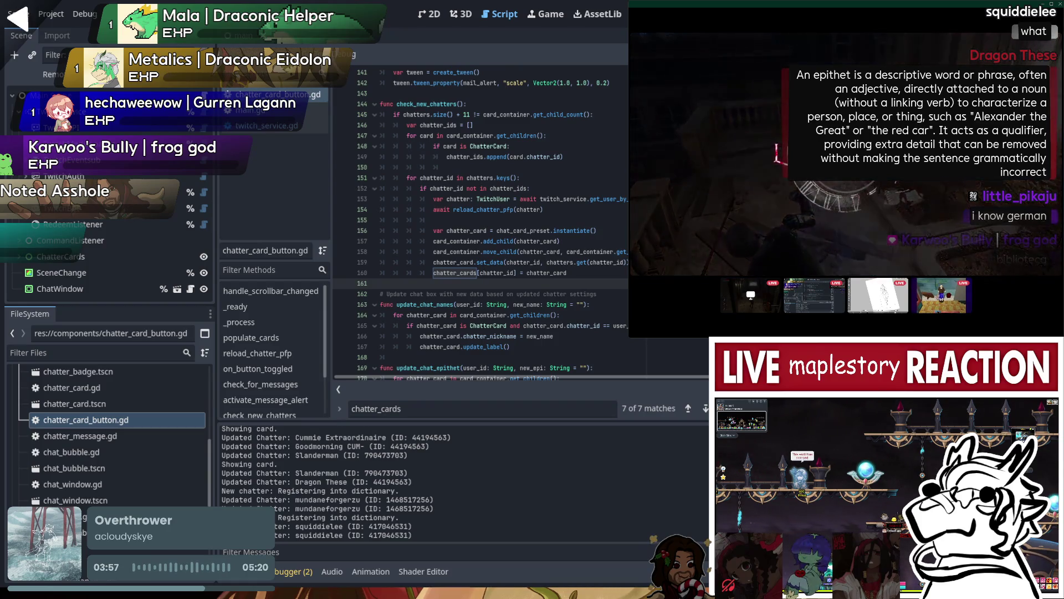
click(787, 111)
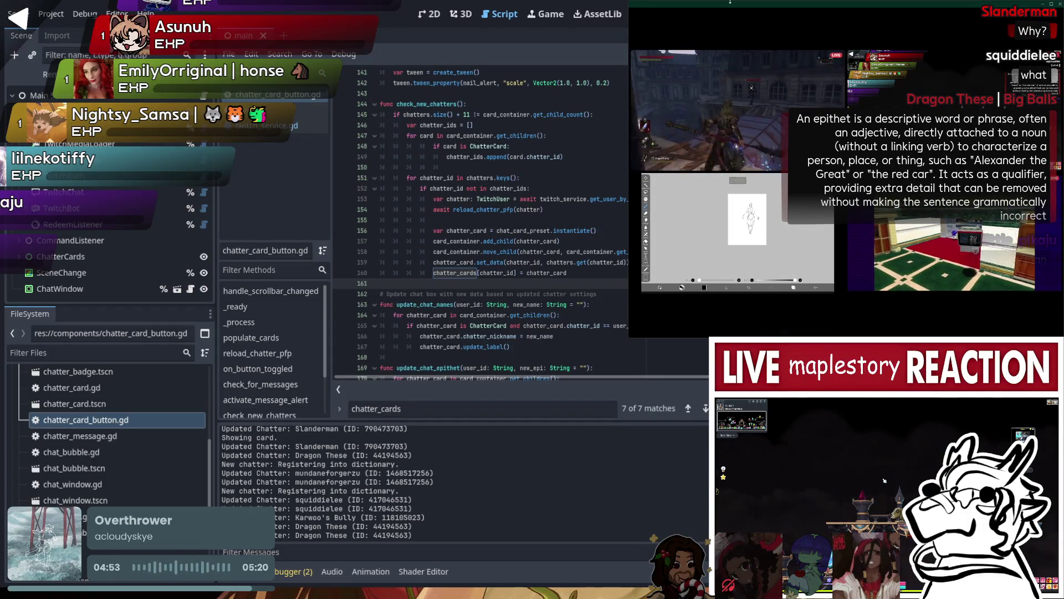
- Change the screen shared in the call to the MapleStory window
mouse_move(746, 89)
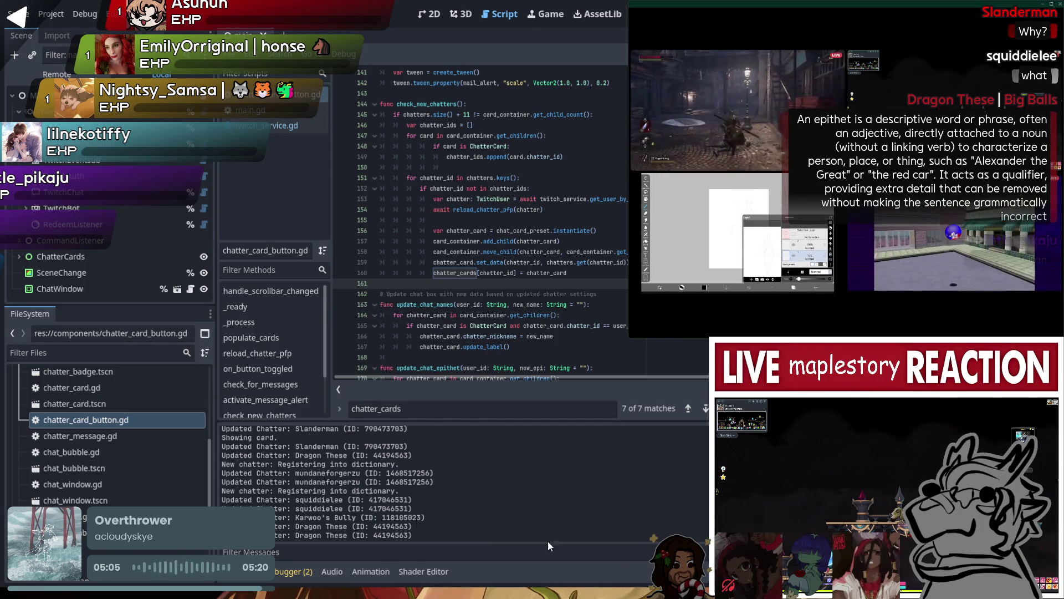
mouse_move(810, 327)
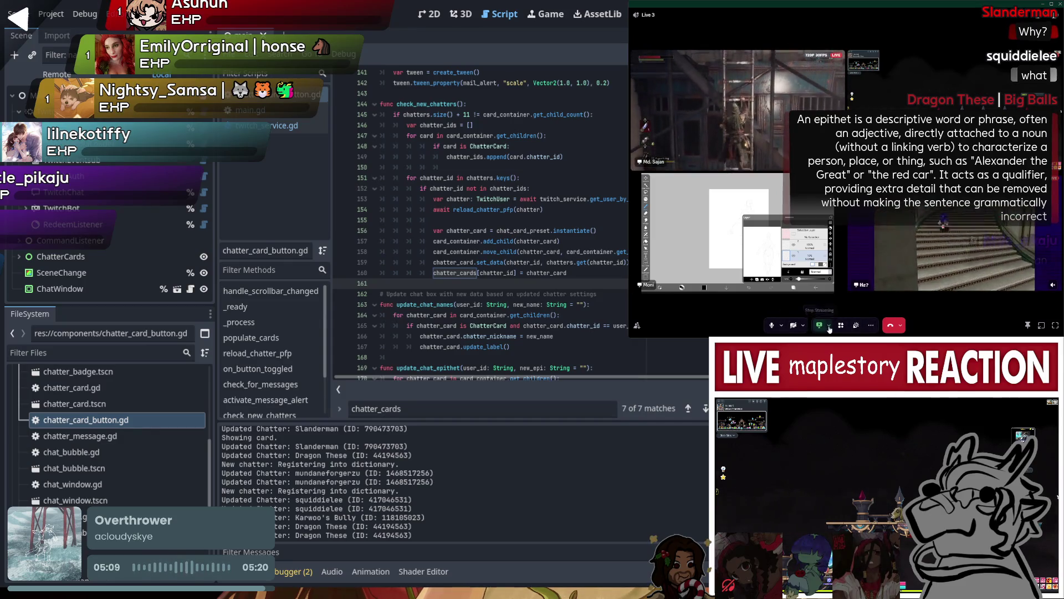
click(830, 327)
click(813, 266)
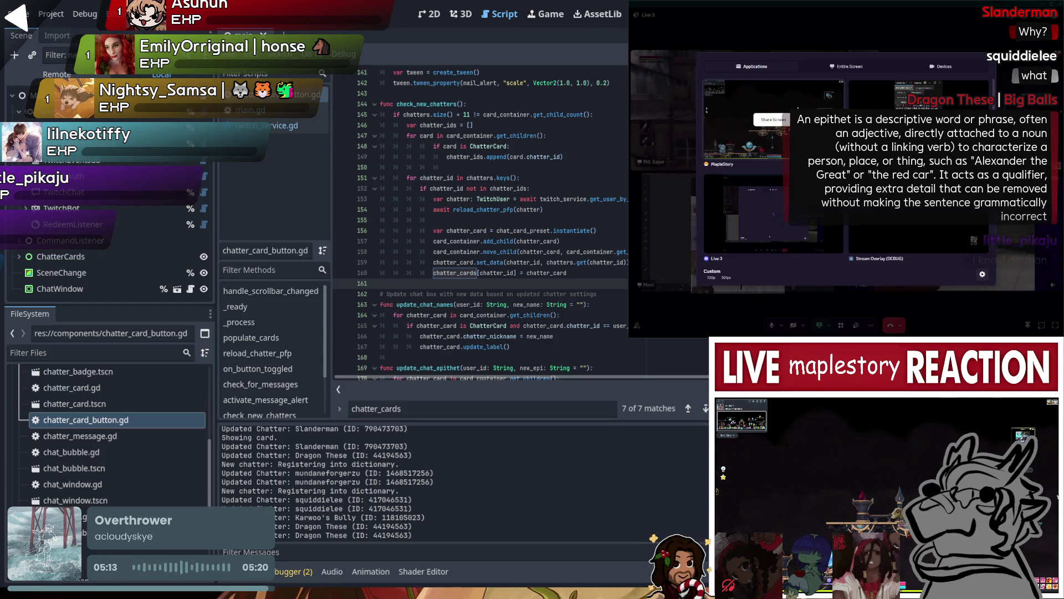
click(773, 119)
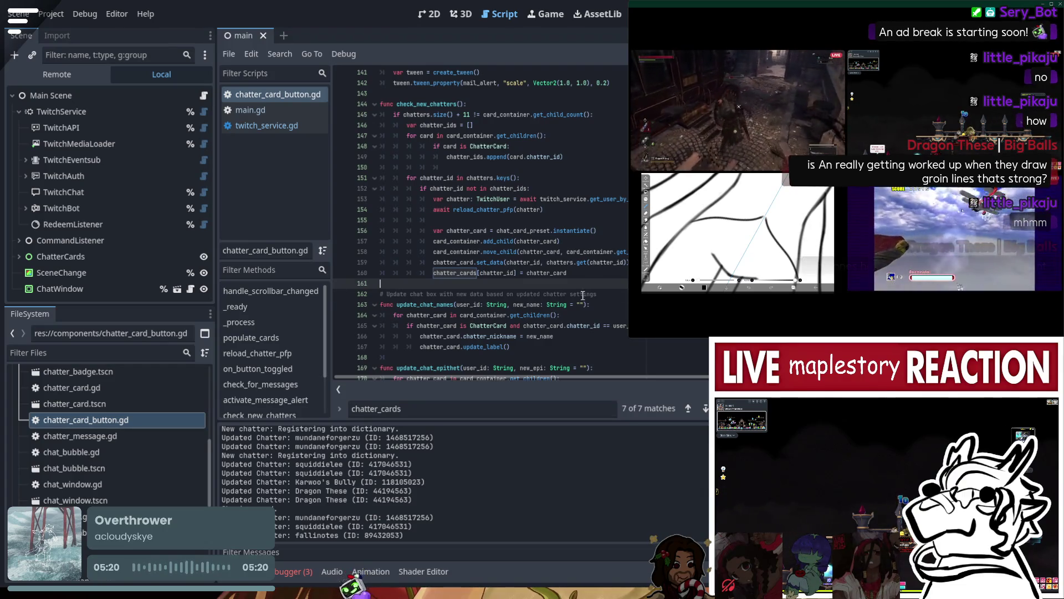
scroll(582, 296, up, 20)
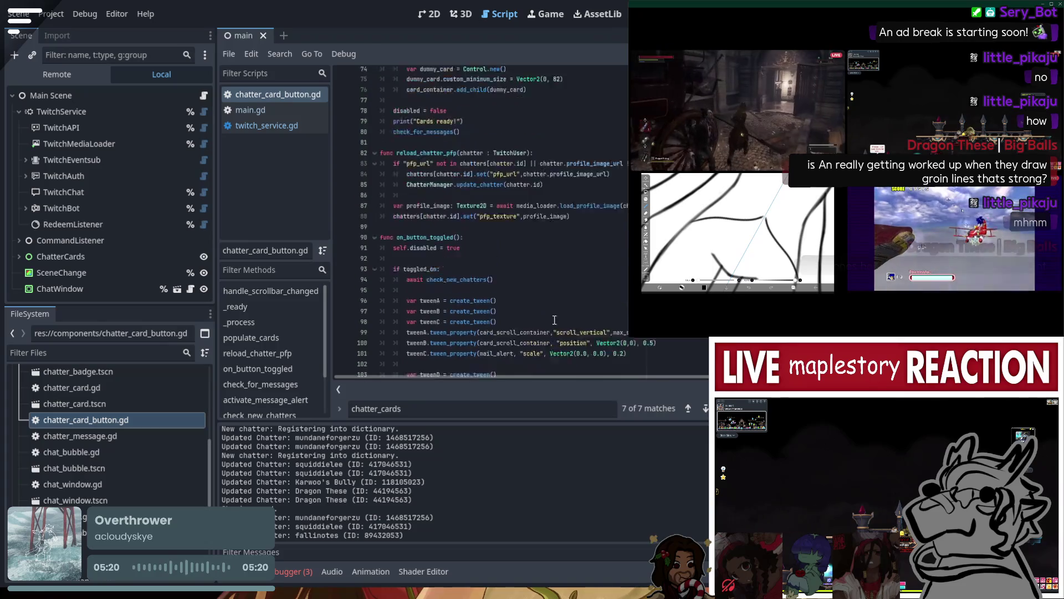
scroll(554, 320, up, 13)
scroll(592, 289, down, 9)
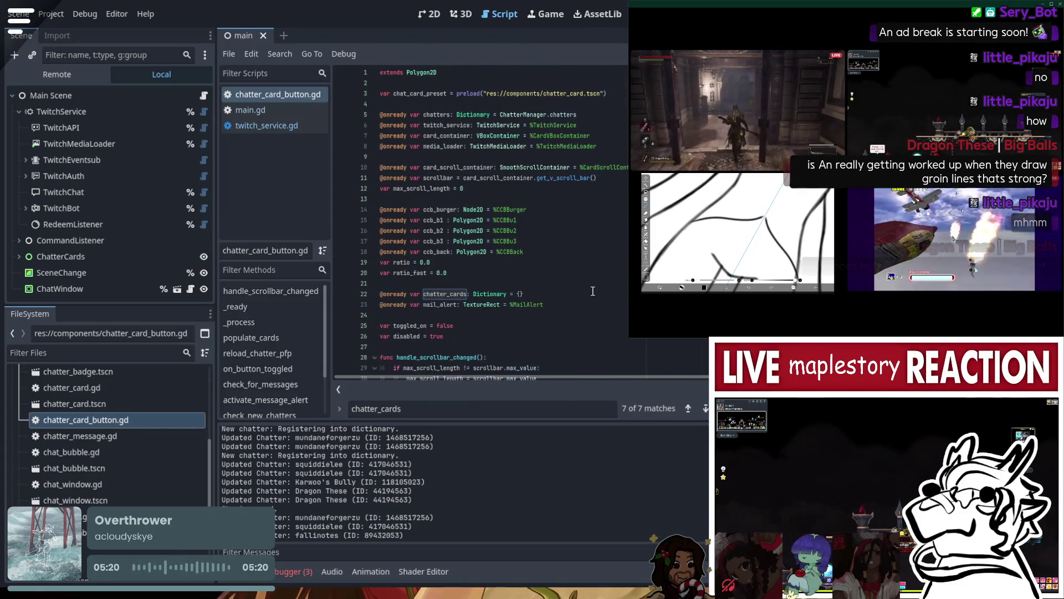
scroll(594, 284, down, 7)
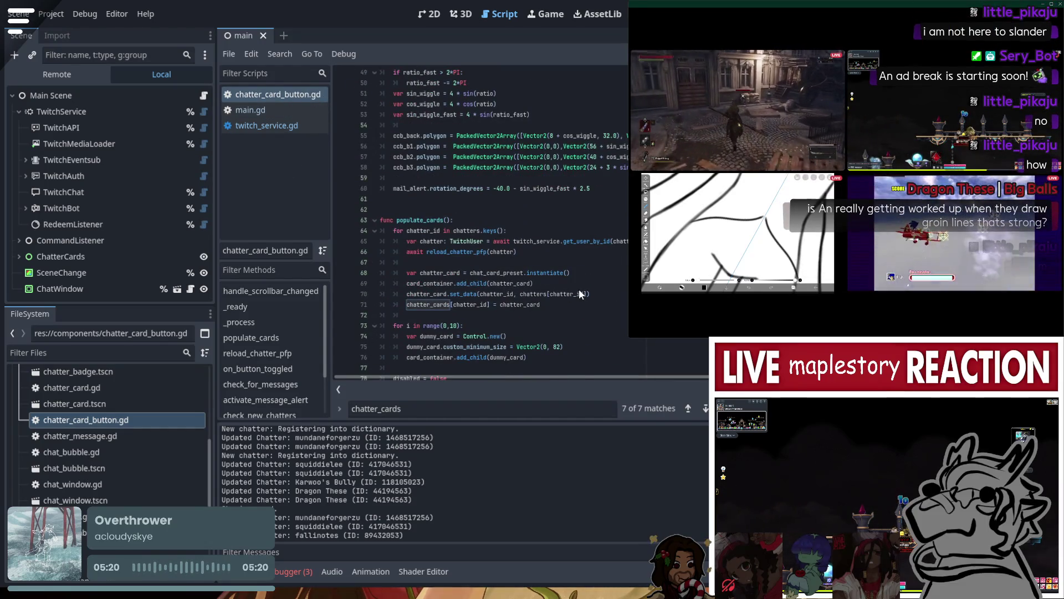
key(ctrl+w)
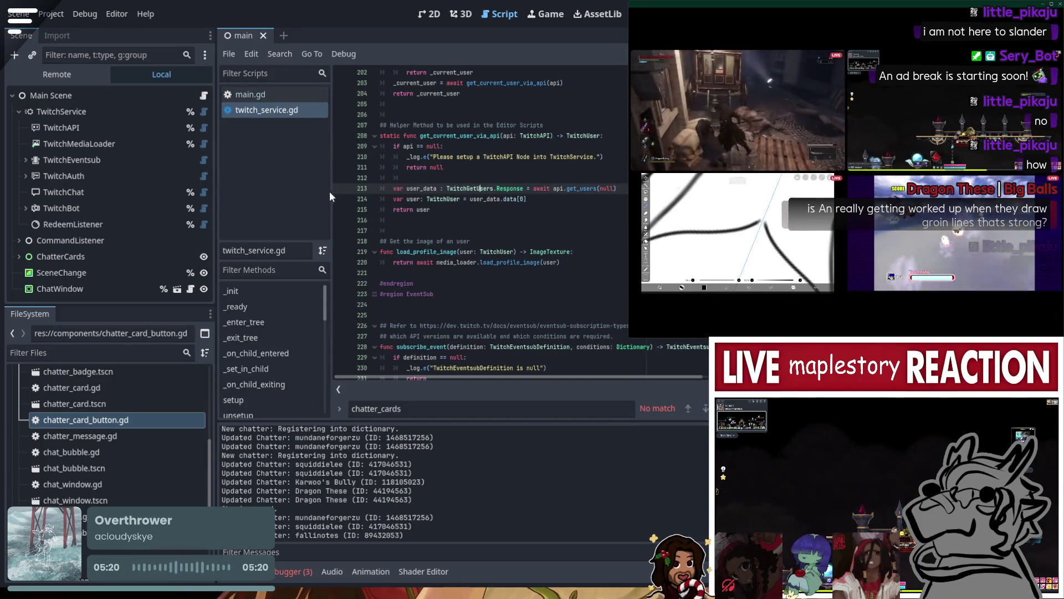
key(ctrl+w)
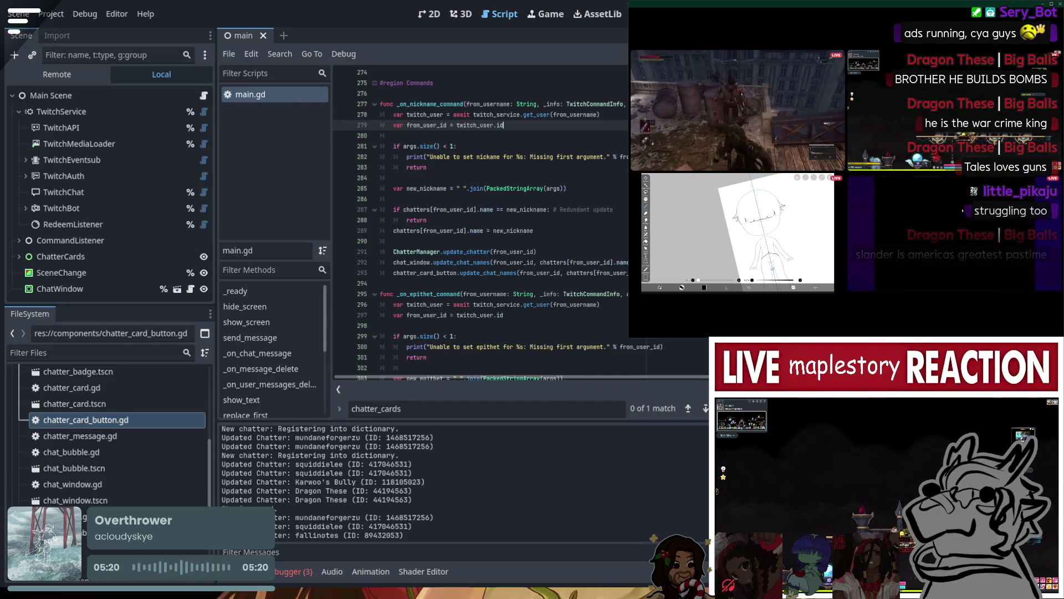
scroll(479, 222, up, 20)
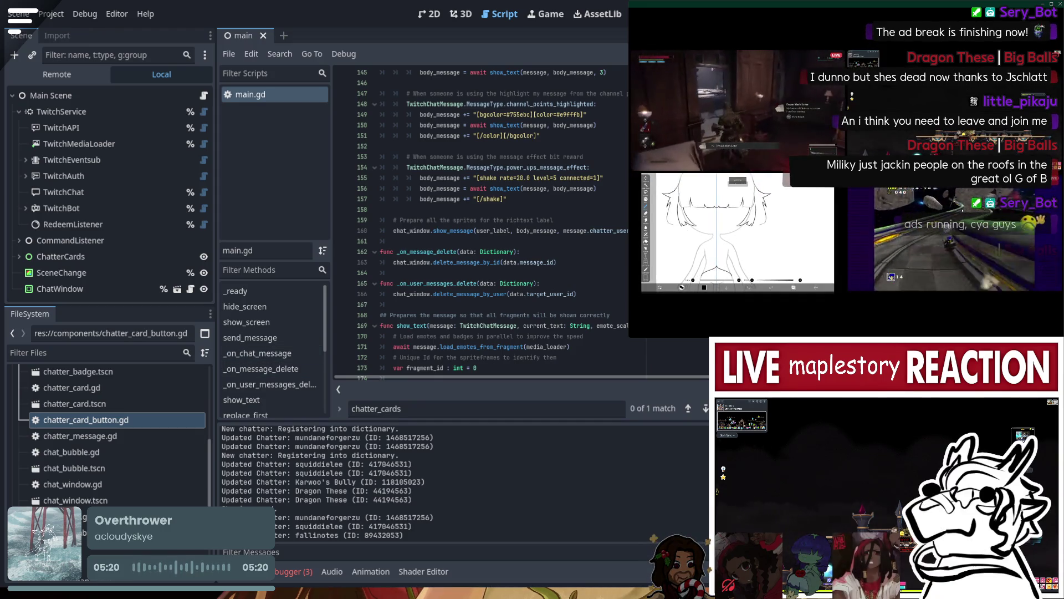
scroll(488, 300, up, 4)
scroll(488, 299, down, 11)
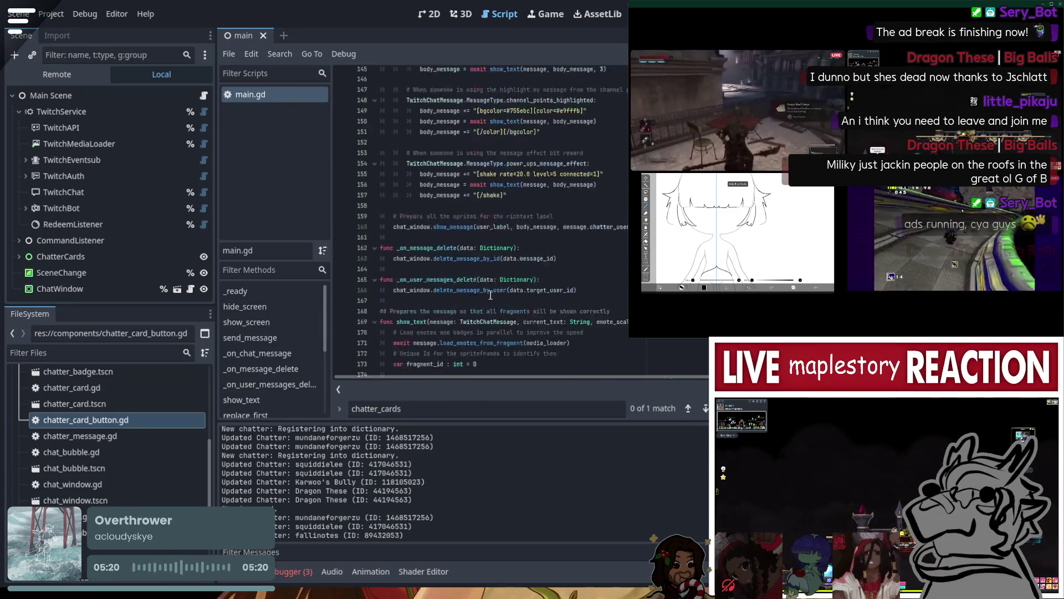
scroll(499, 270, down, 12)
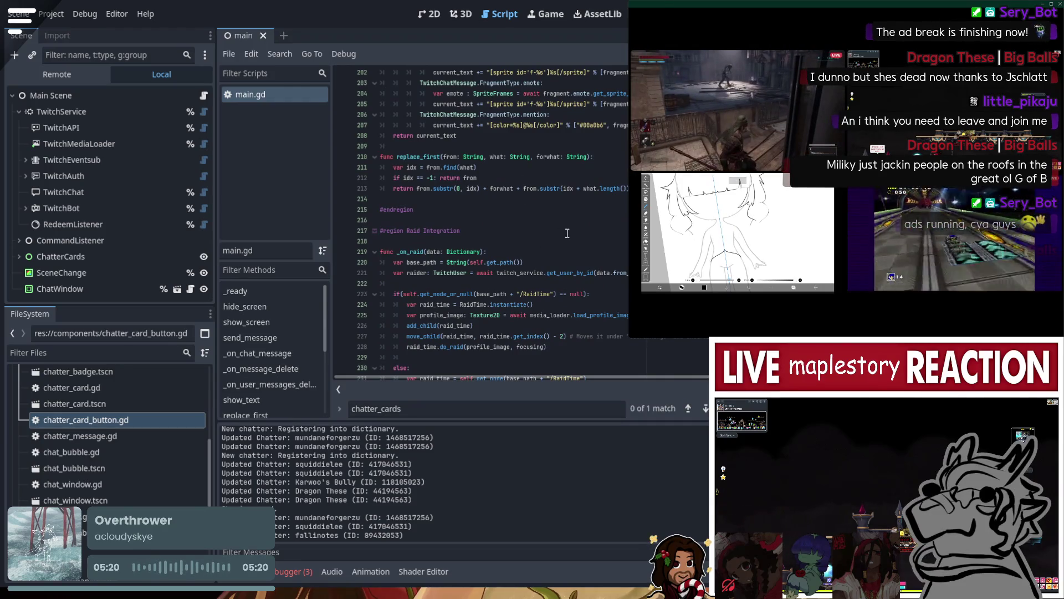
scroll(444, 221, down, 13)
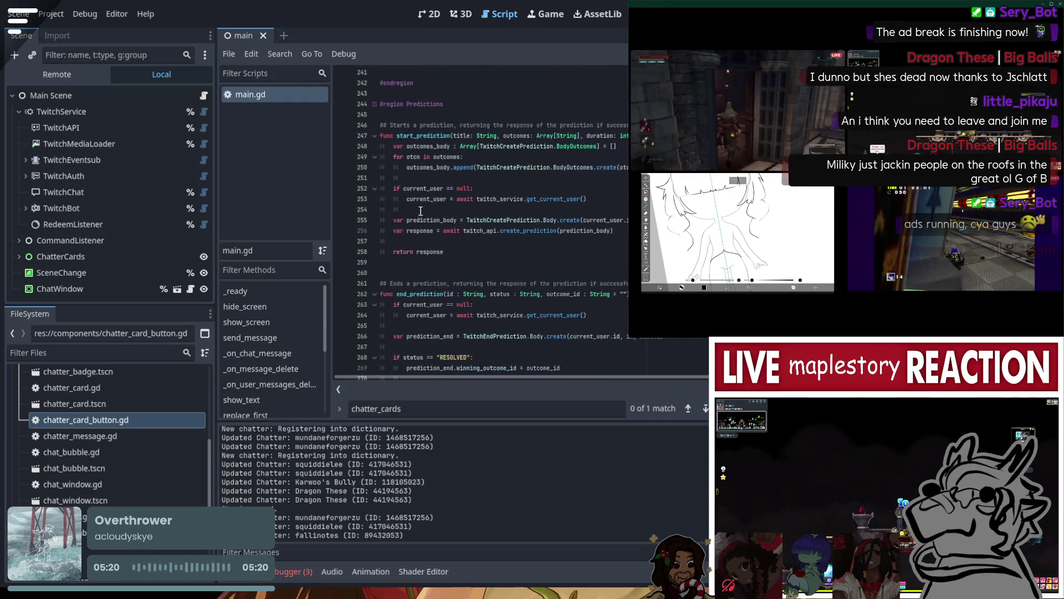
scroll(443, 185, down, 6)
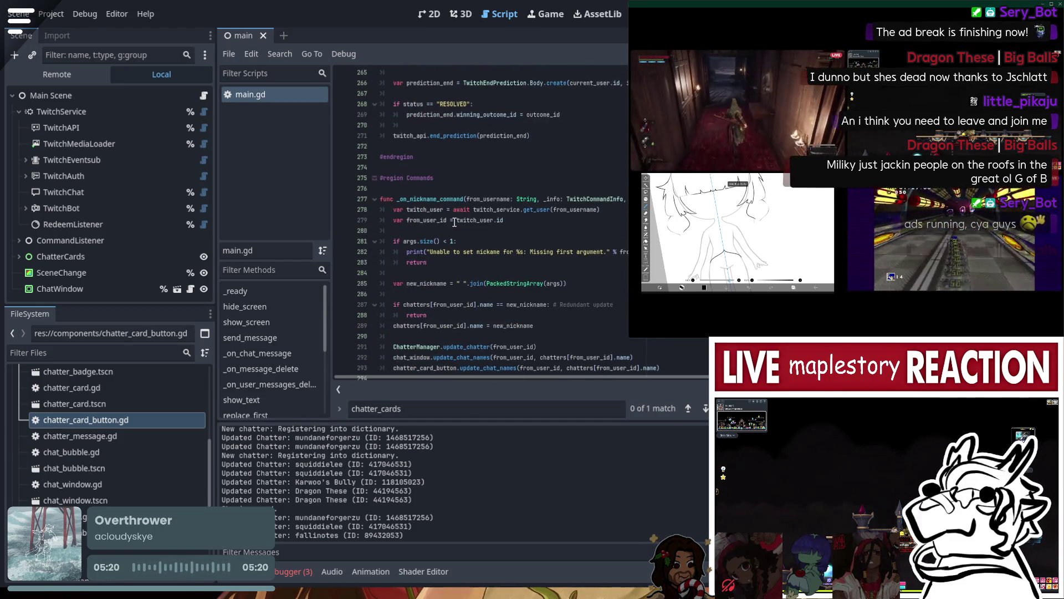
scroll(454, 221, down, 10)
scroll(455, 223, down, 11)
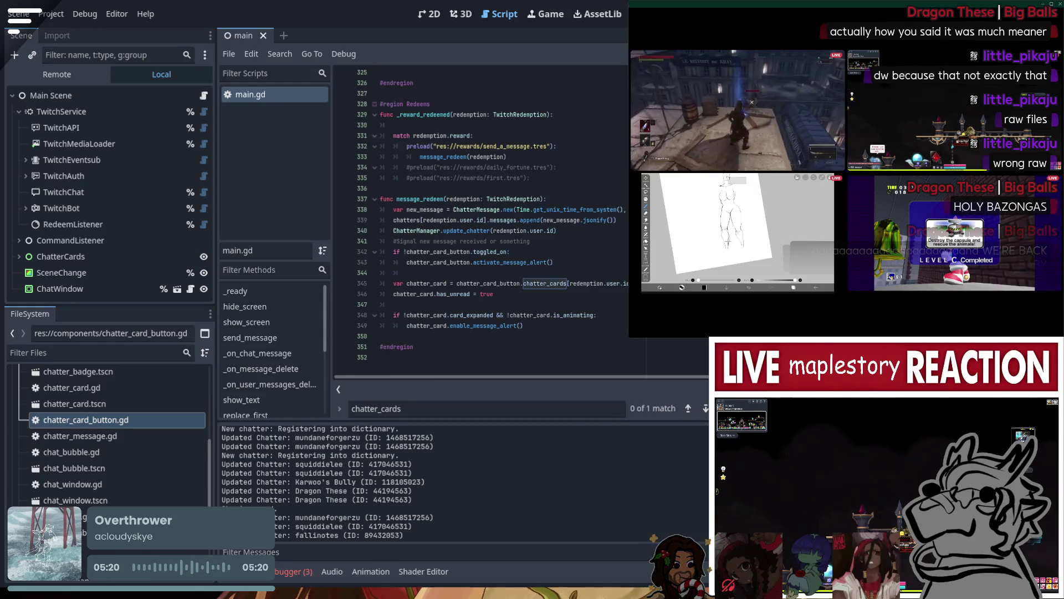
- Show the Debugger's Errors tab listing the three logged errors instead of the Output log
click(294, 571)
click(294, 429)
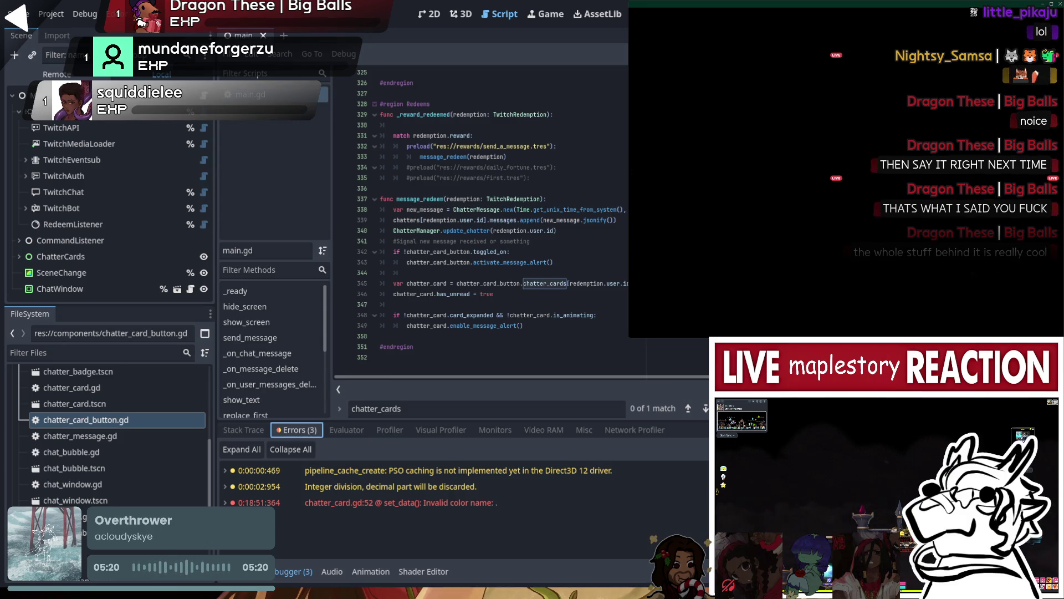
click(64, 126)
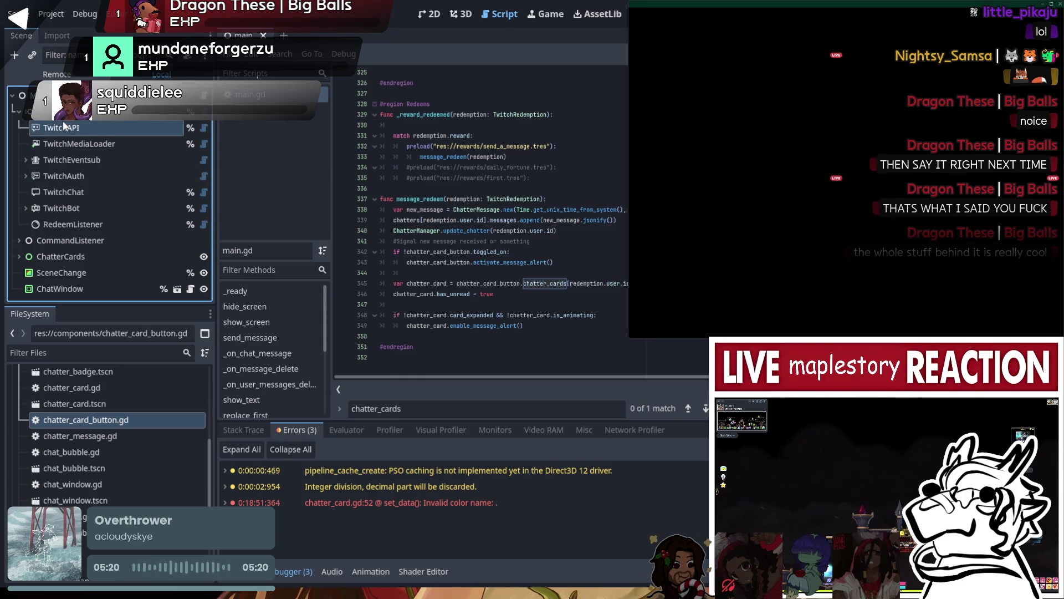
click(85, 147)
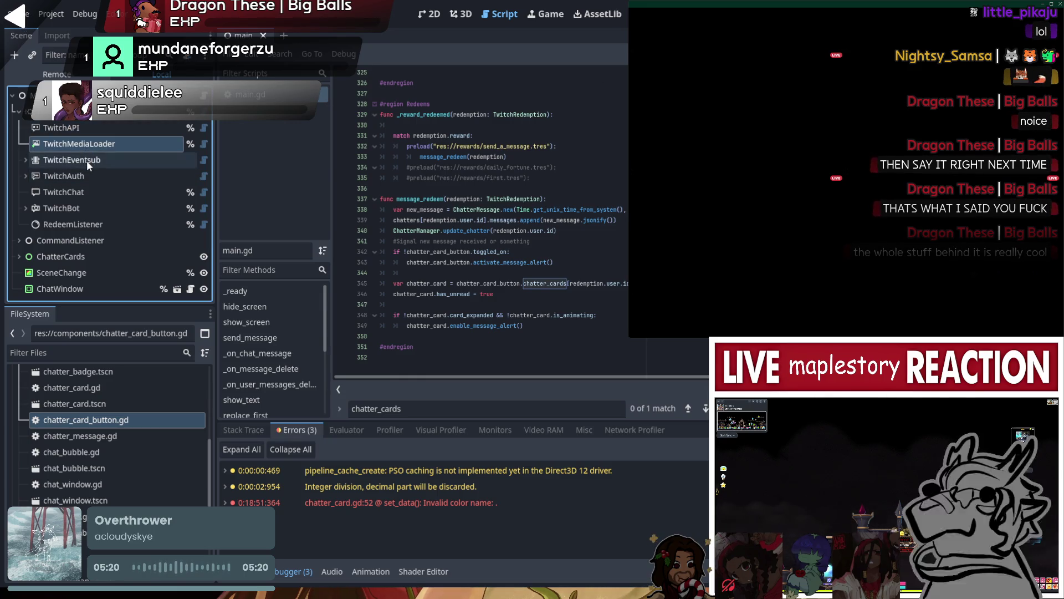
click(86, 161)
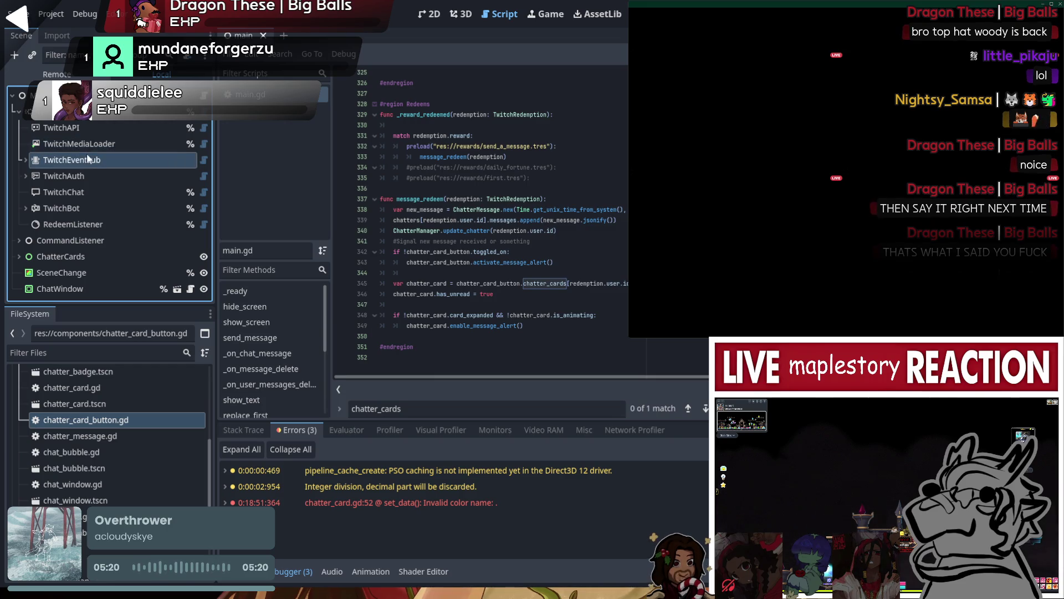
click(86, 176)
click(80, 207)
click(75, 222)
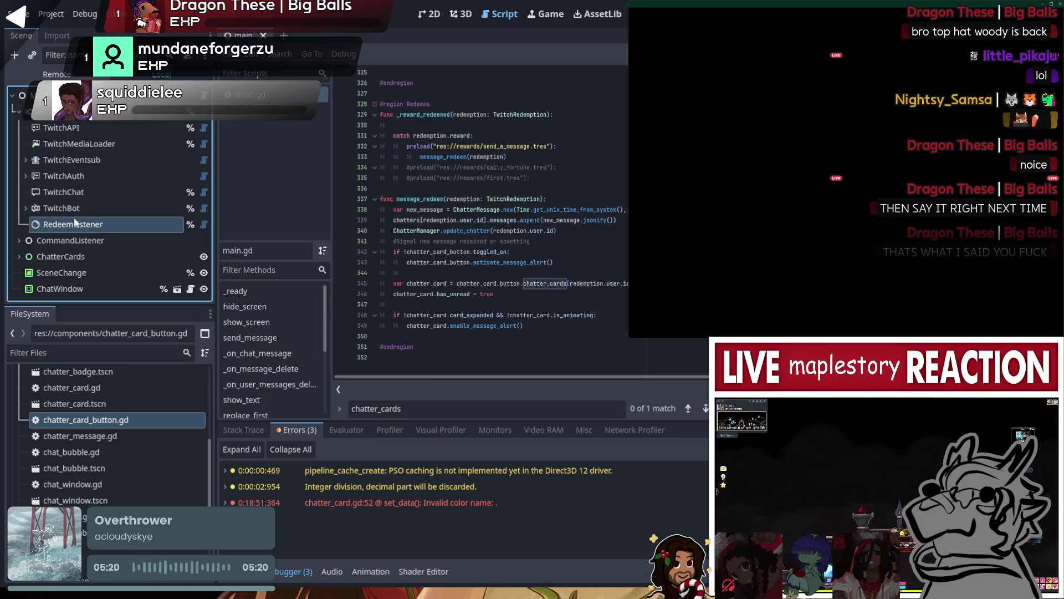
click(19, 240)
scroll(38, 194, down, 2)
click(19, 187)
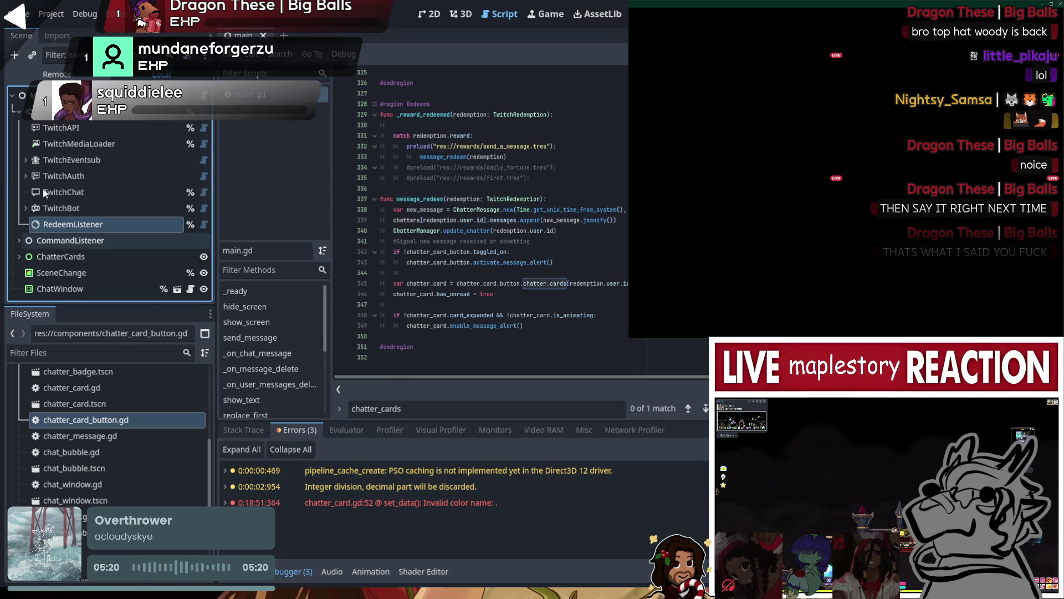
click(48, 164)
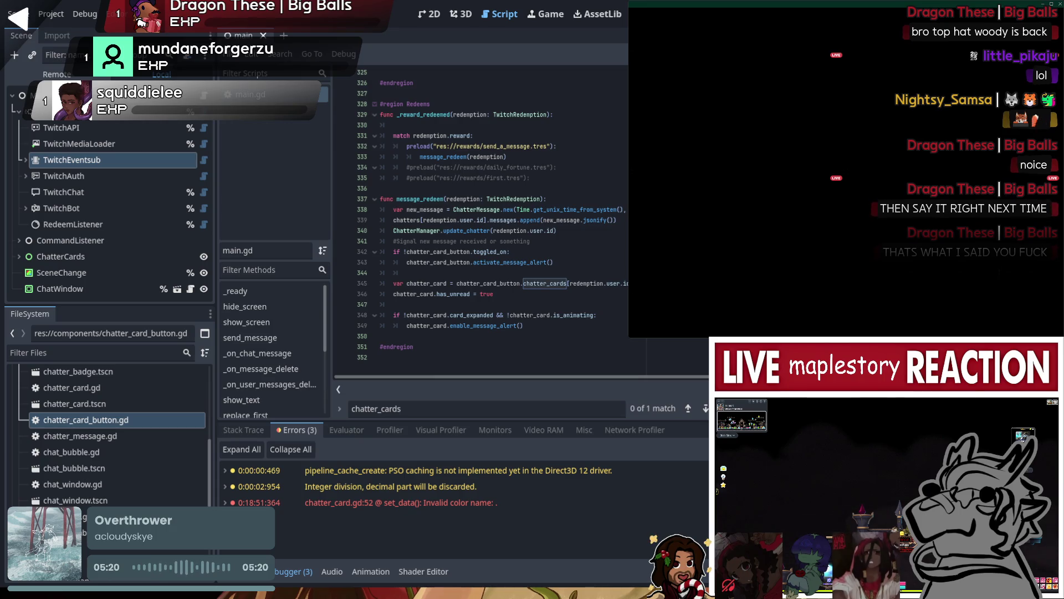
click(381, 189)
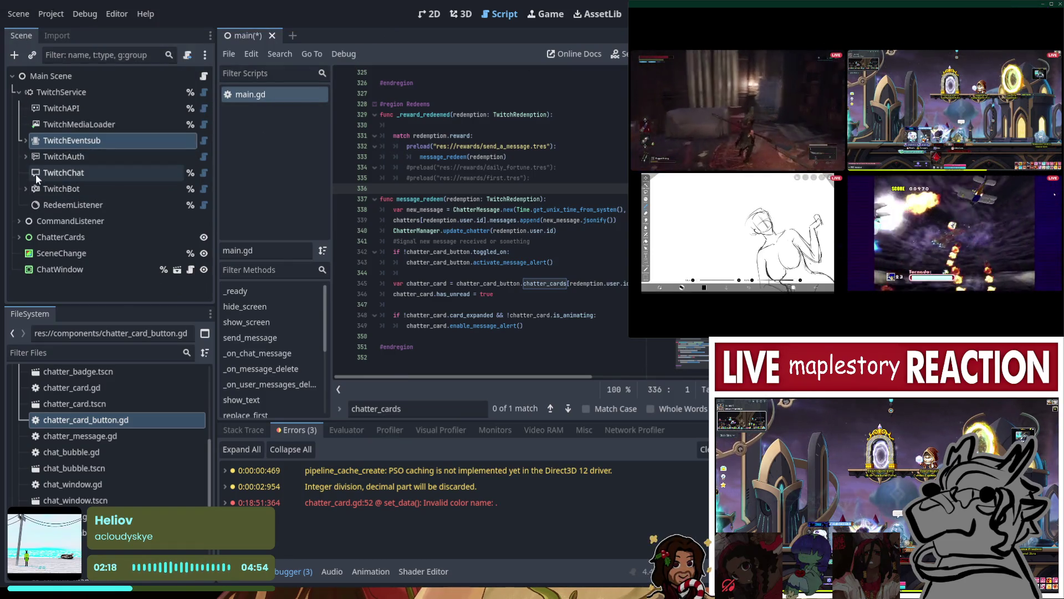
click(38, 144)
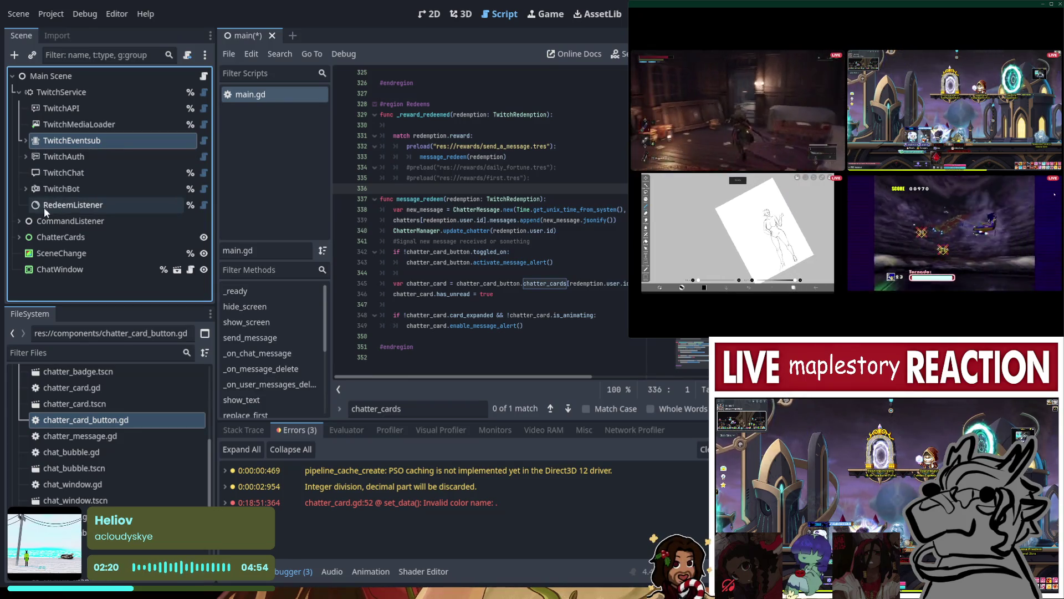
click(18, 221)
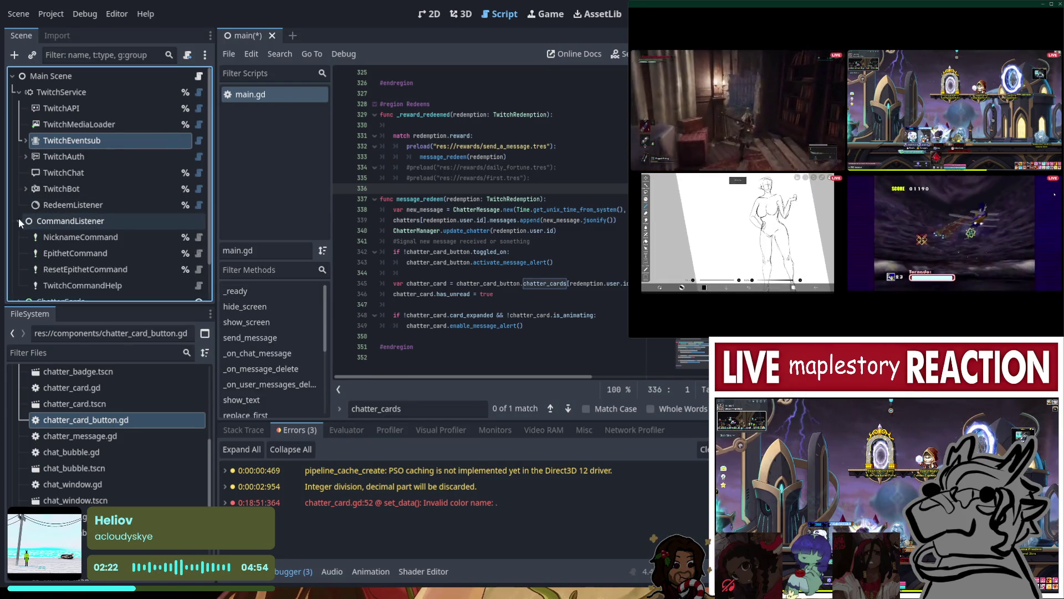
click(19, 221)
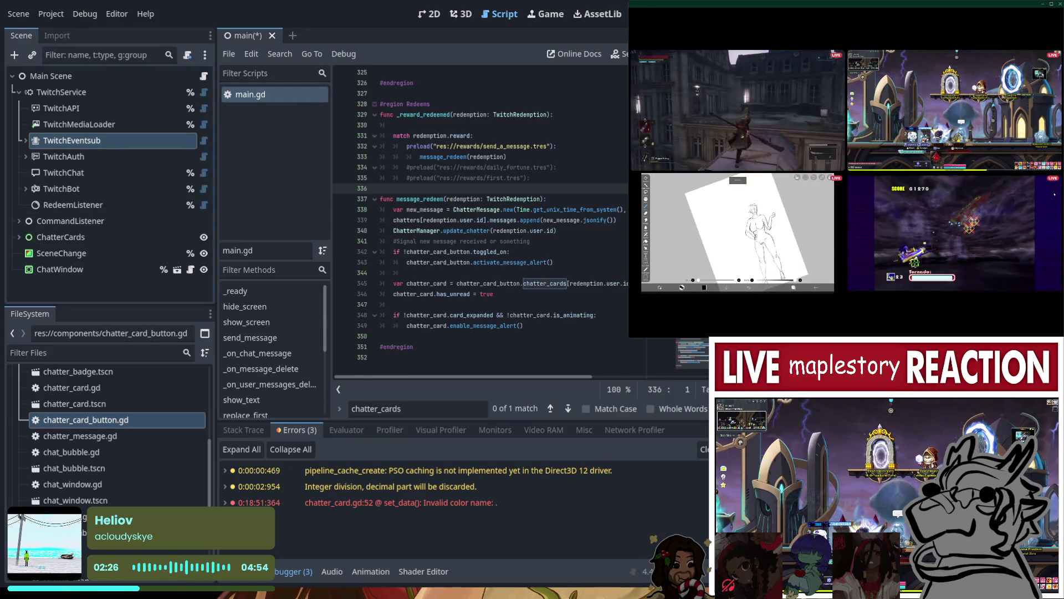
scroll(517, 268, up, 20)
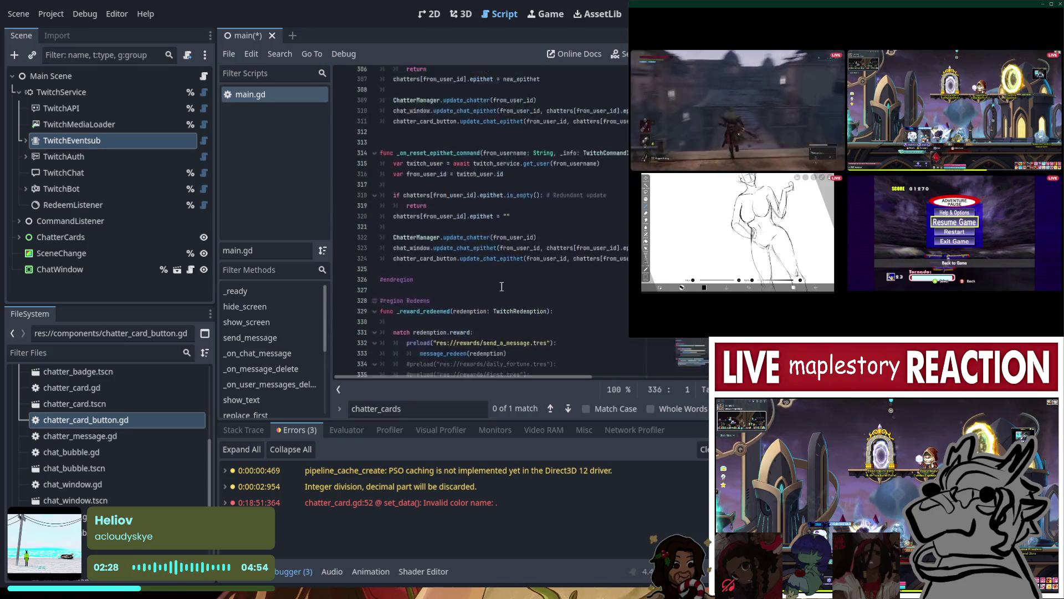
scroll(539, 234, up, 15)
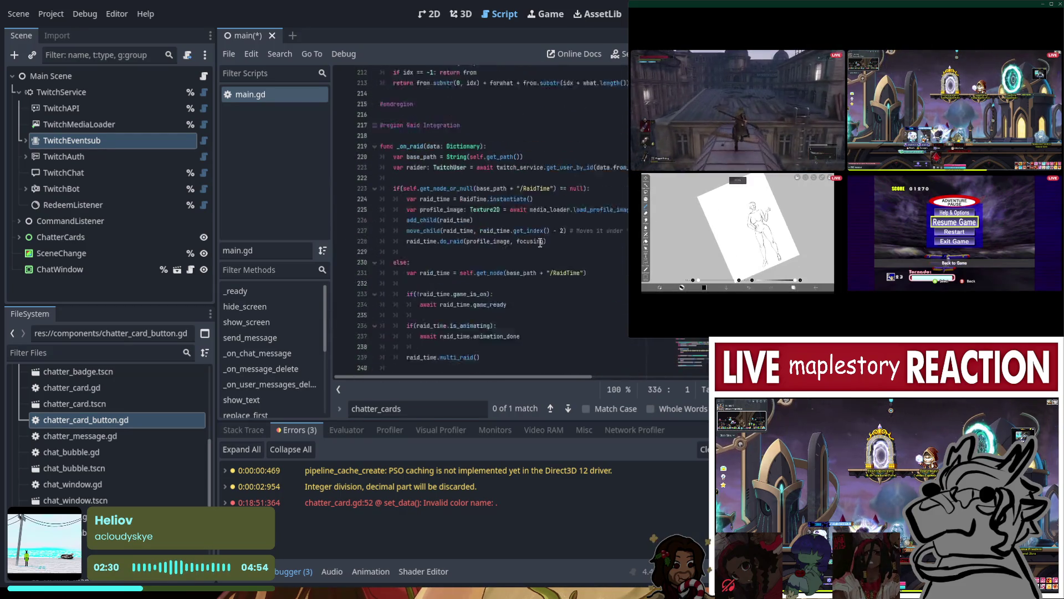
scroll(606, 234, up, 20)
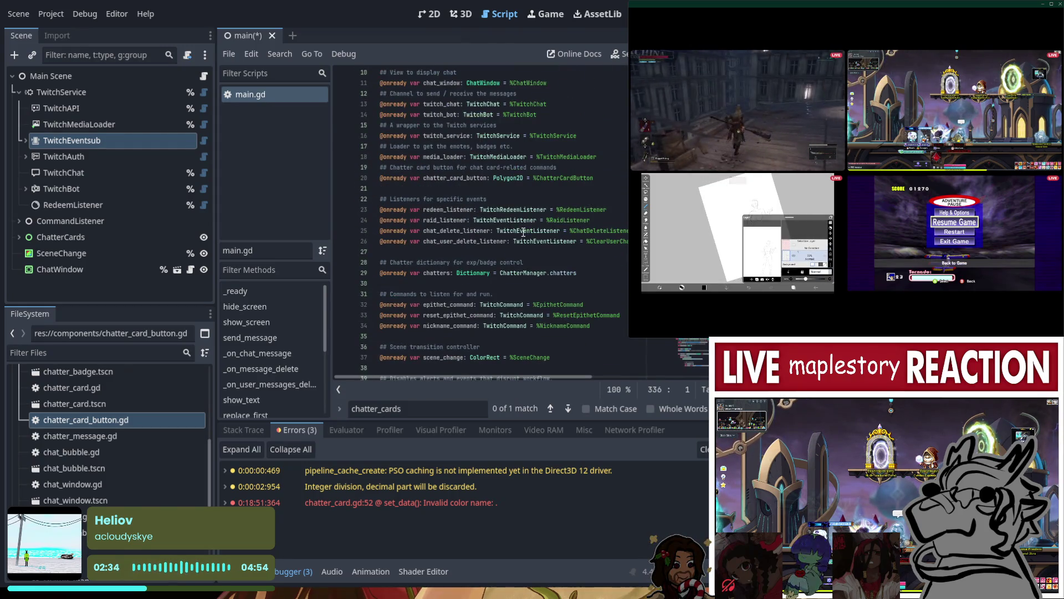
scroll(523, 232, down, 1)
scroll(523, 229, up, 2)
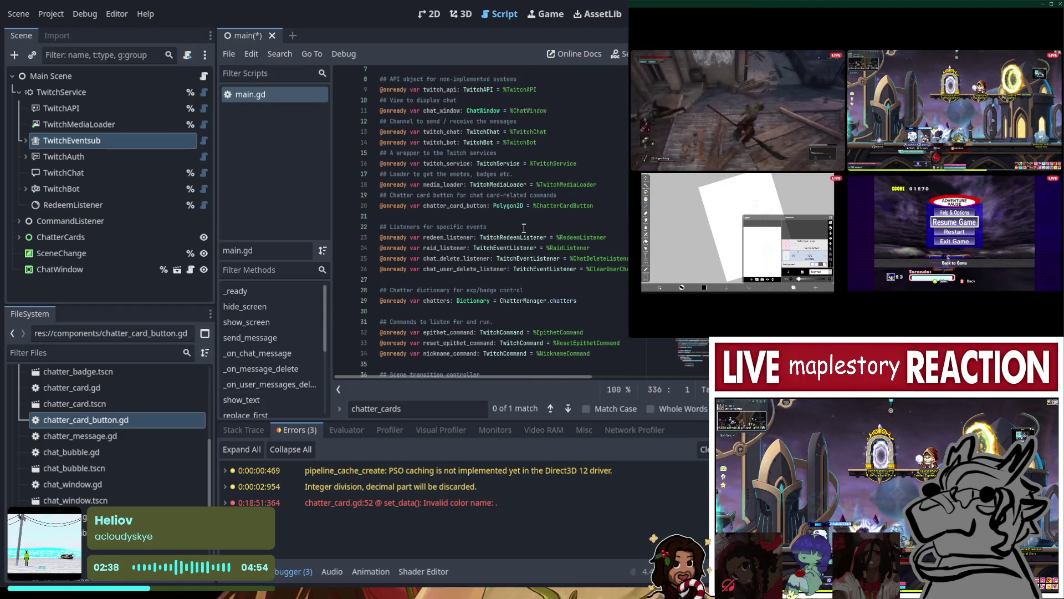
scroll(523, 229, up, 1)
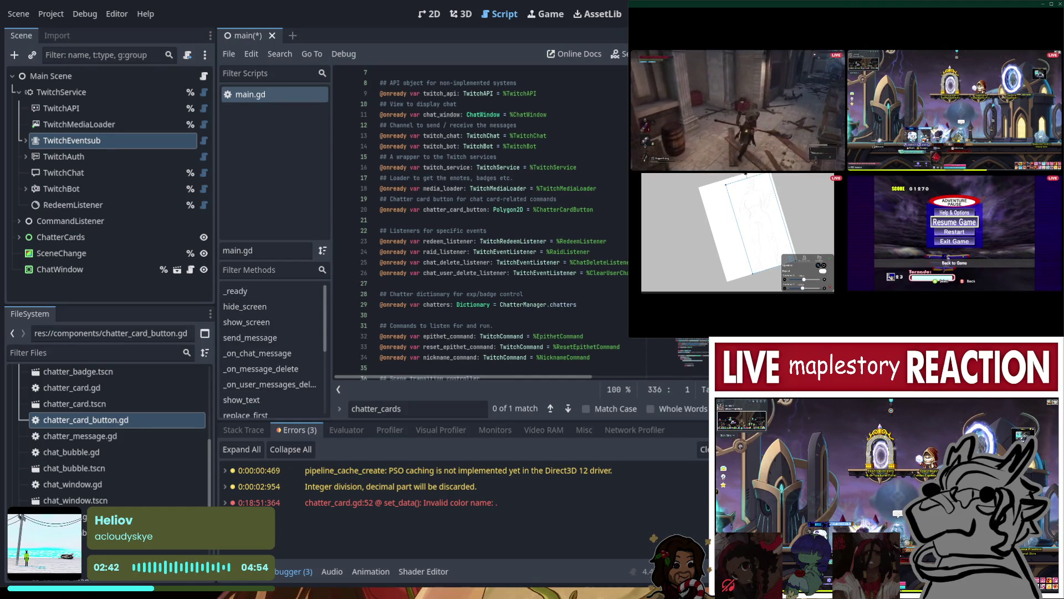
click(484, 293)
click(604, 248)
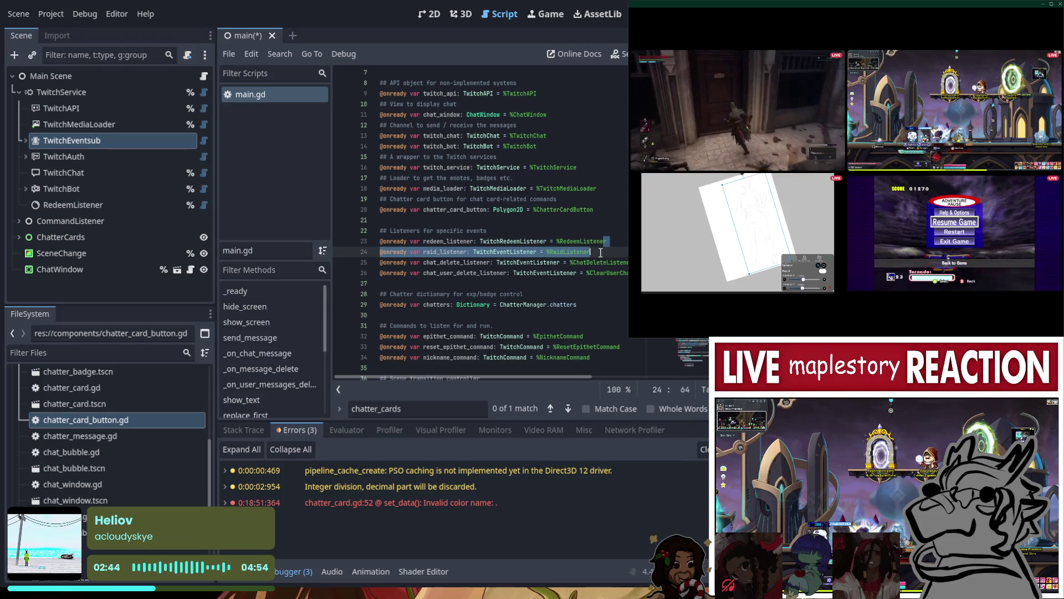
click(25, 140)
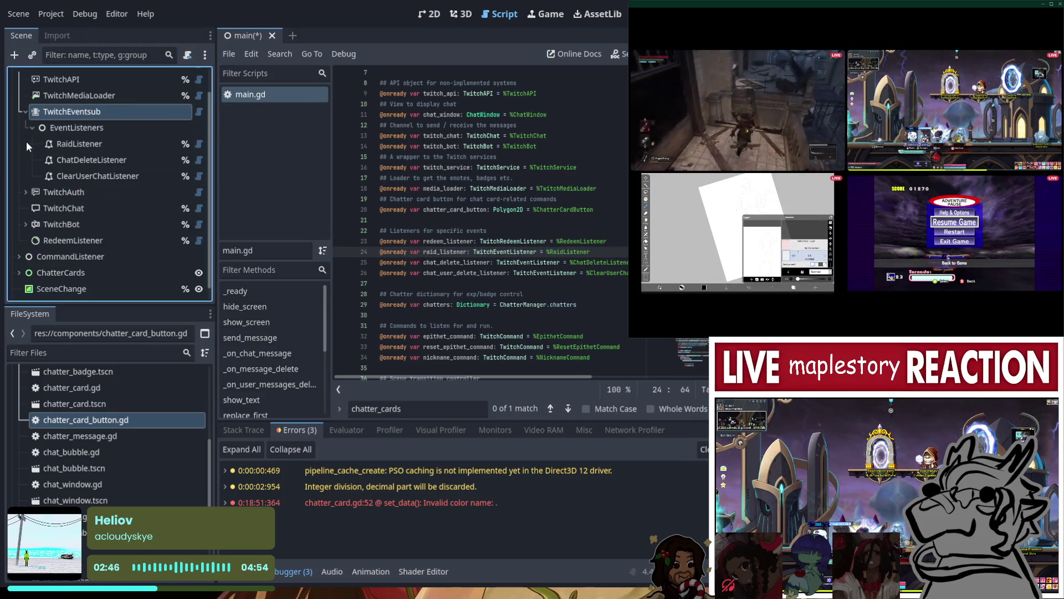
- Add a BanListener node under EventListeners and open a new line after main.gd's listener declarations
click(87, 128)
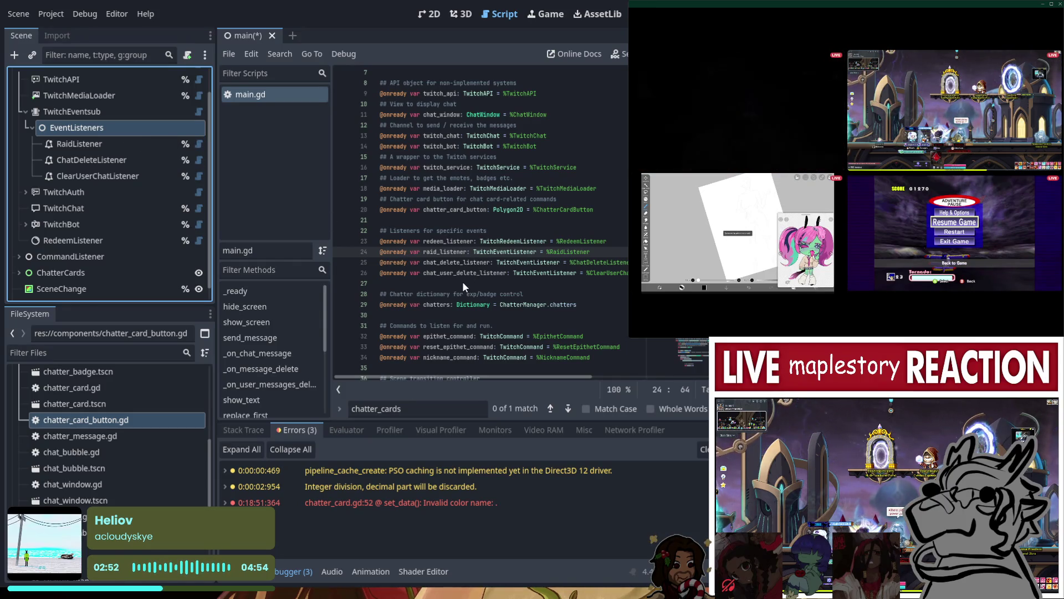
key(ctrl+v)
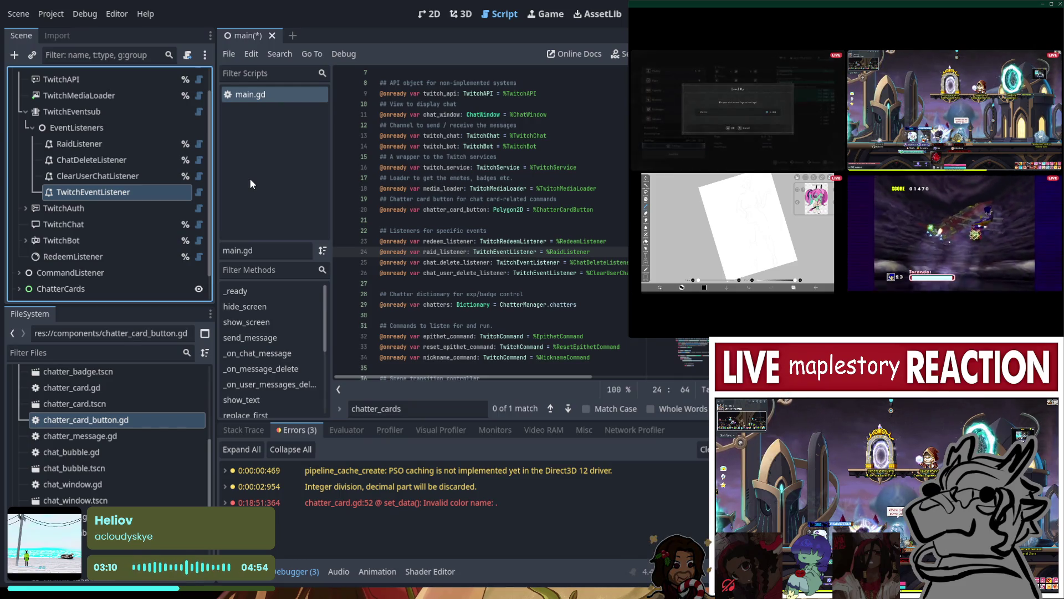
key(ctrl+z)
key(ctrl+z)
key(ctrl+z)
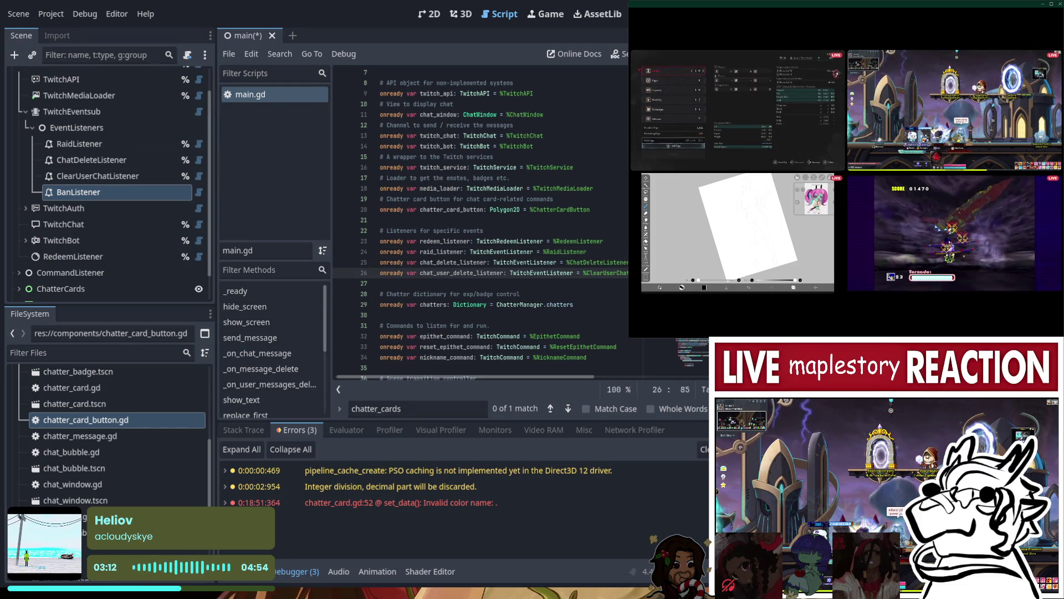
key(ctrl+y)
key(ctrl+y)
key(ctrl+y)
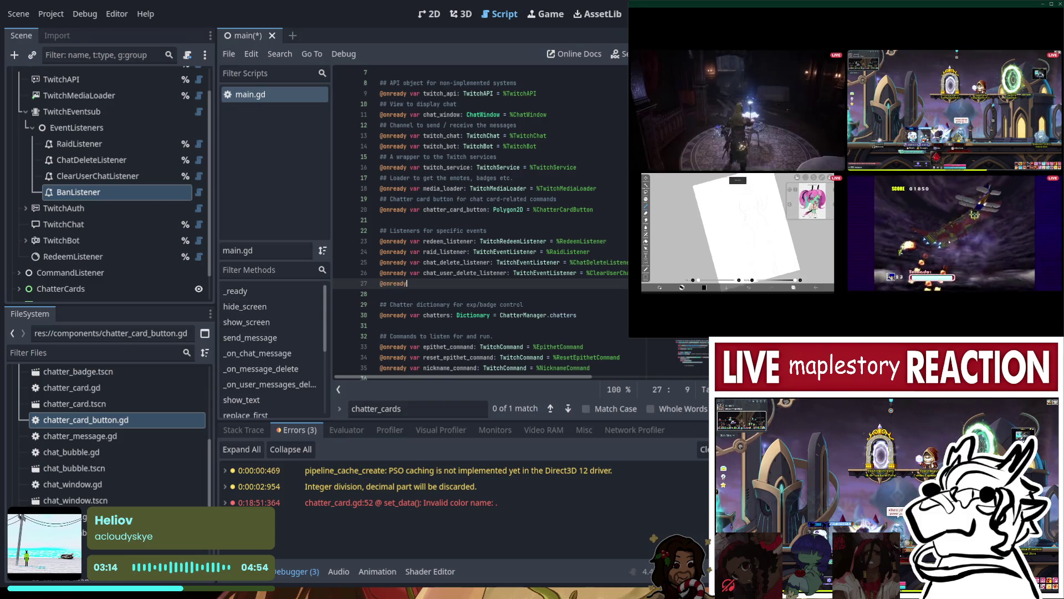
text( var ban_listener: )
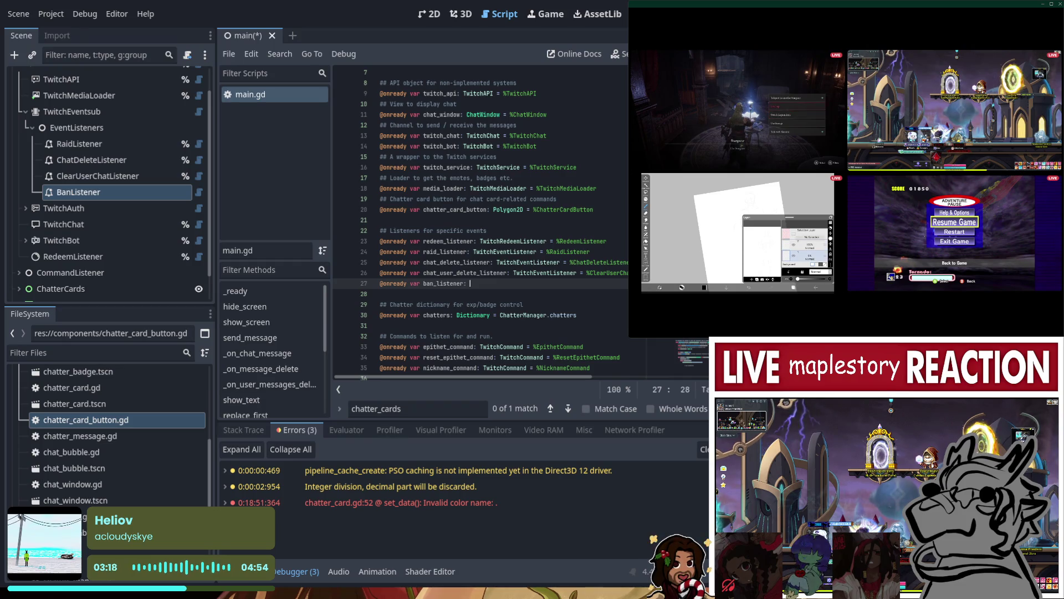
text(TwitchEve)
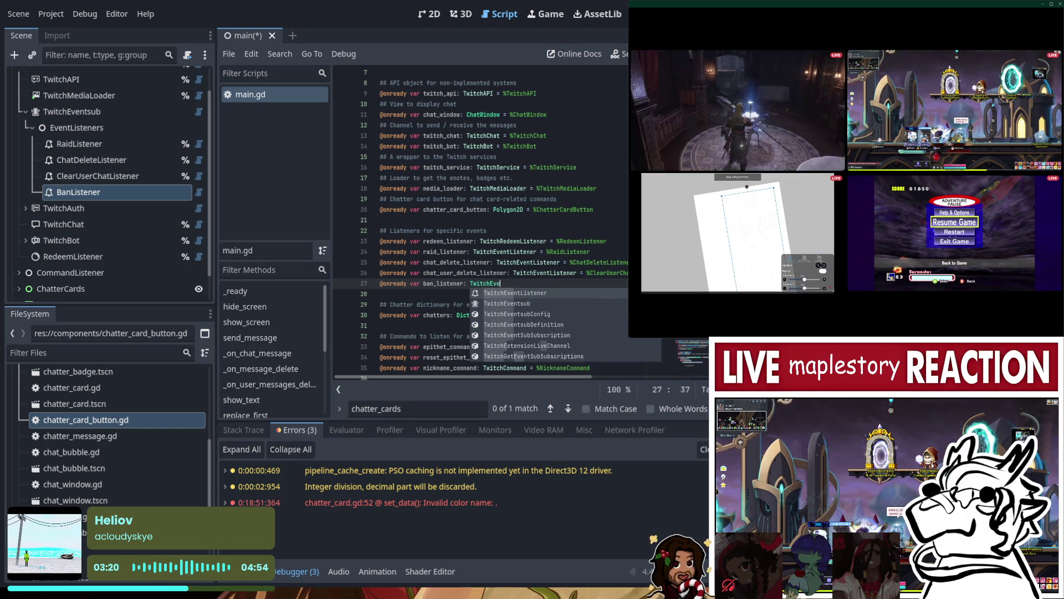
text(ntListener %B)
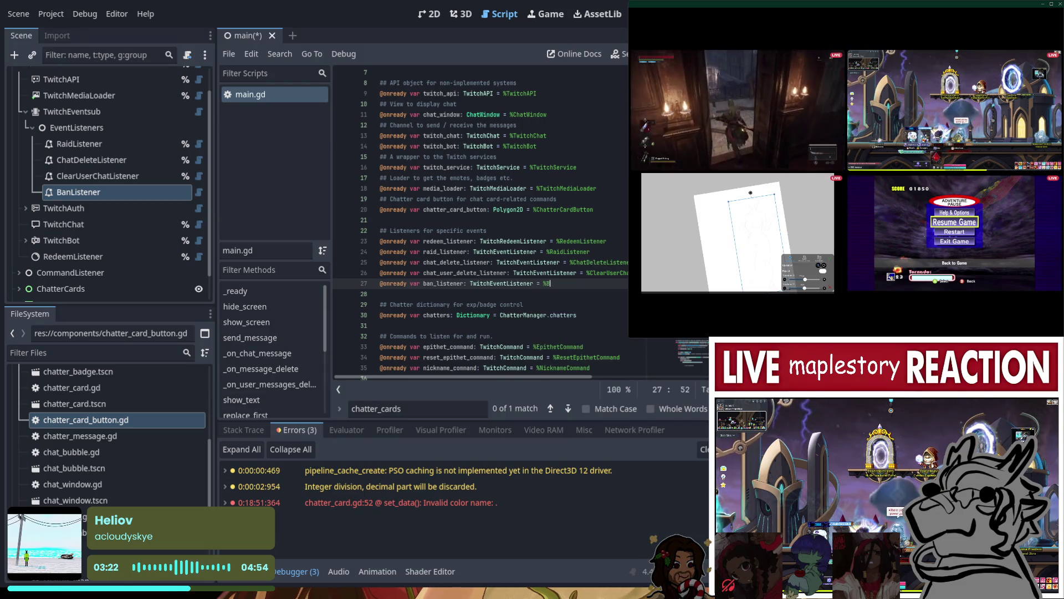
text(anListner)
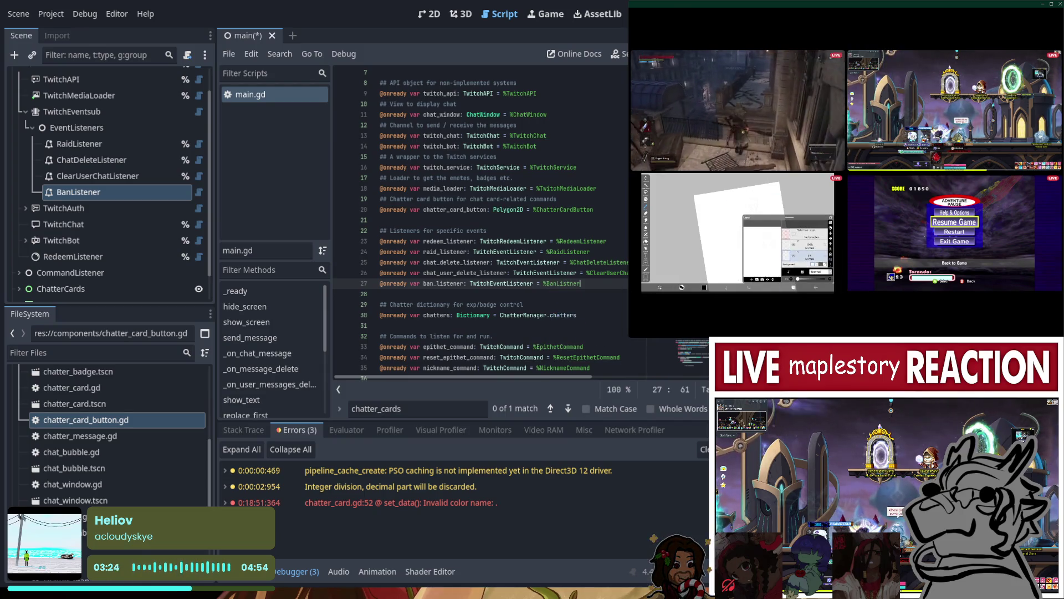
text(e)
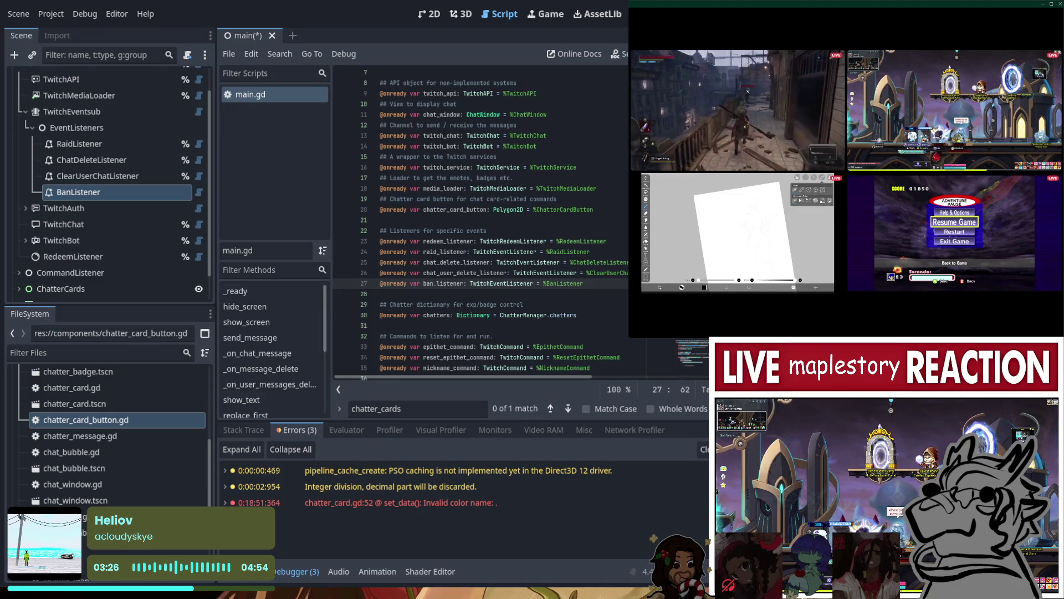
- Save main.gd with the new ban_listener declaration
scroll(488, 256, down, 1)
scroll(484, 256, down, 20)
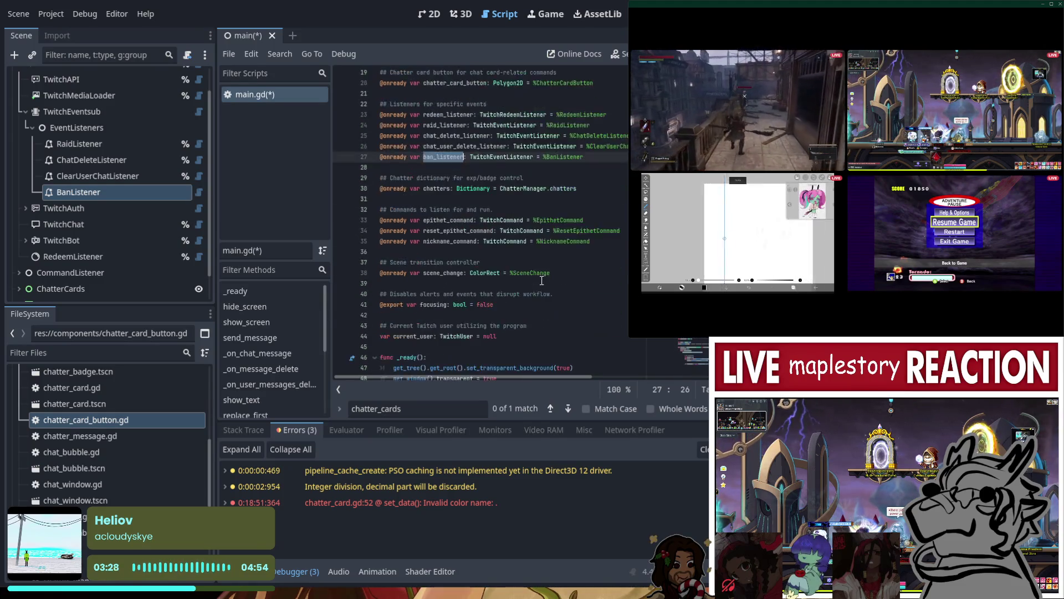
scroll(527, 274, up, 3)
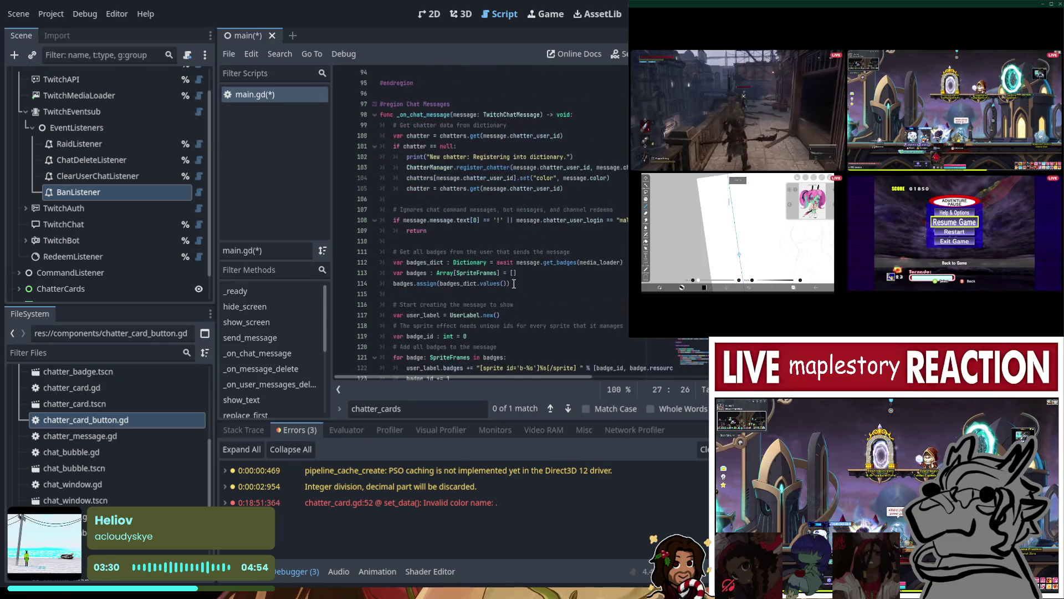
scroll(543, 262, up, 19)
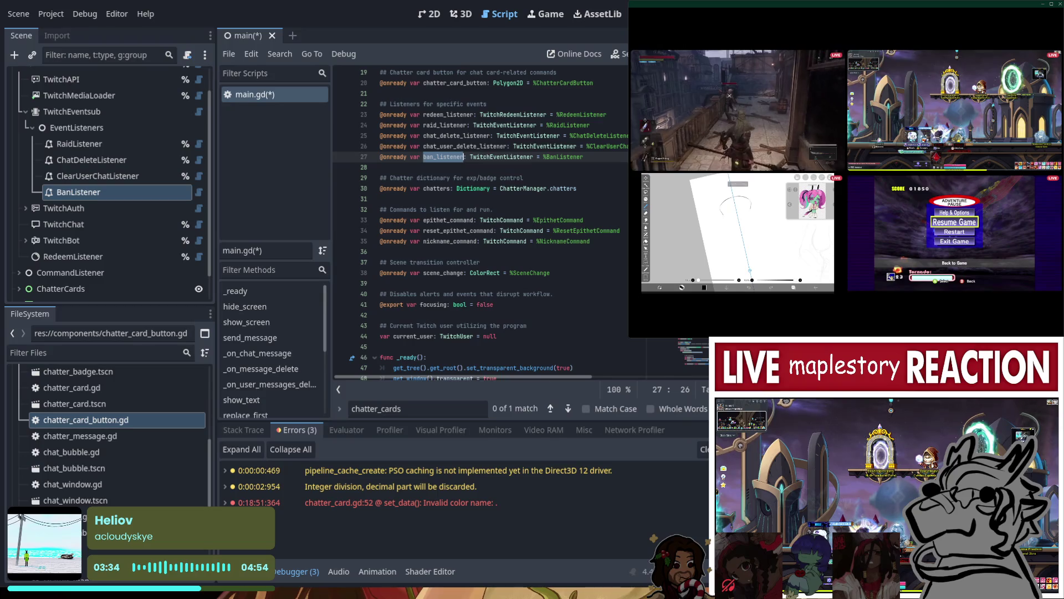
key(ctrl+s)
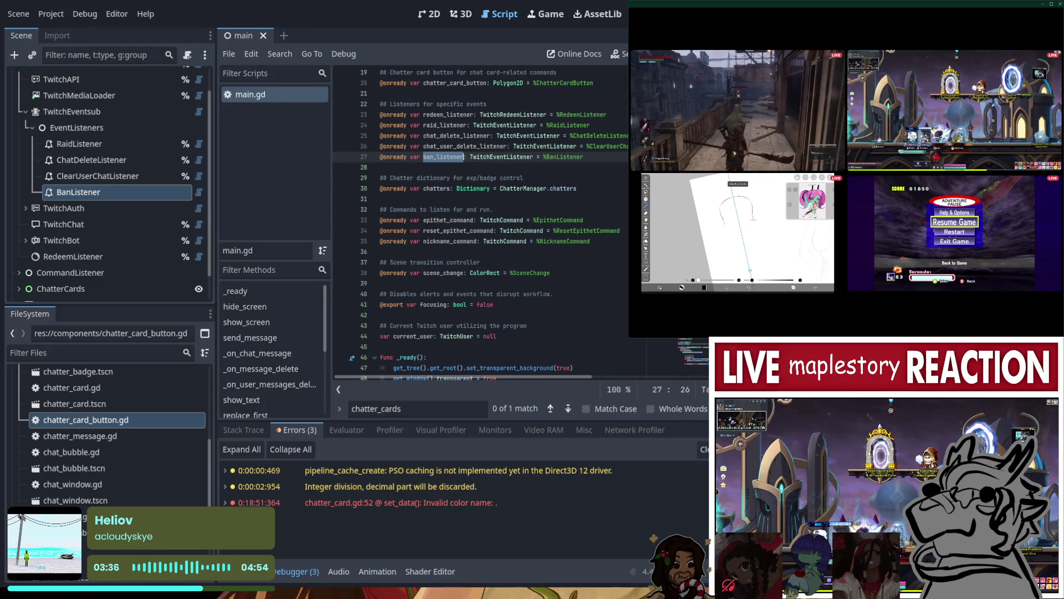
- Select the ban_listener line, then go to the end of the redeem_listener connect line in _ready
drag(584, 157, 334, 159)
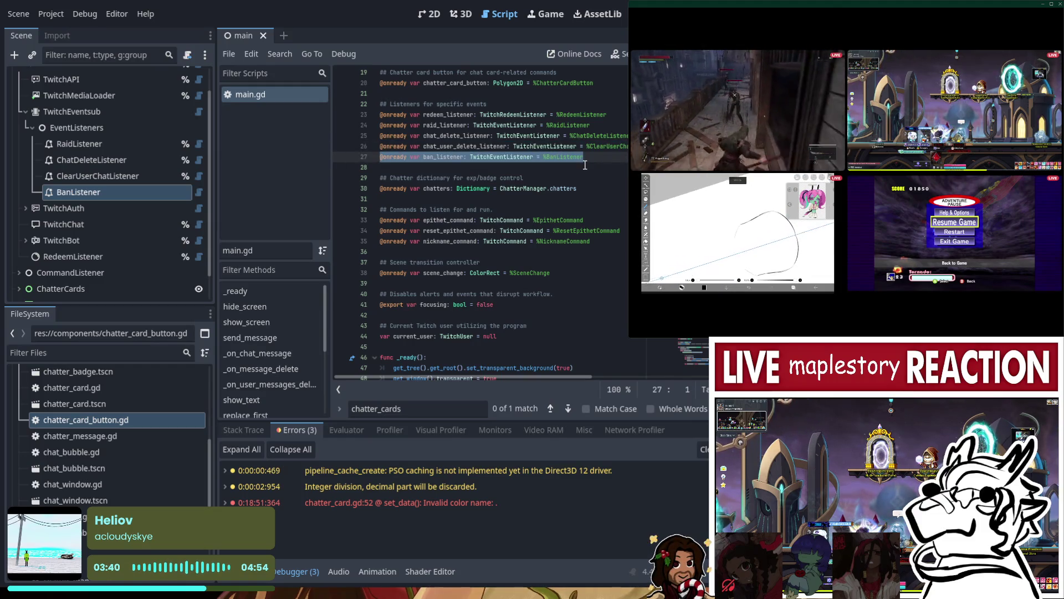
scroll(476, 221, down, 20)
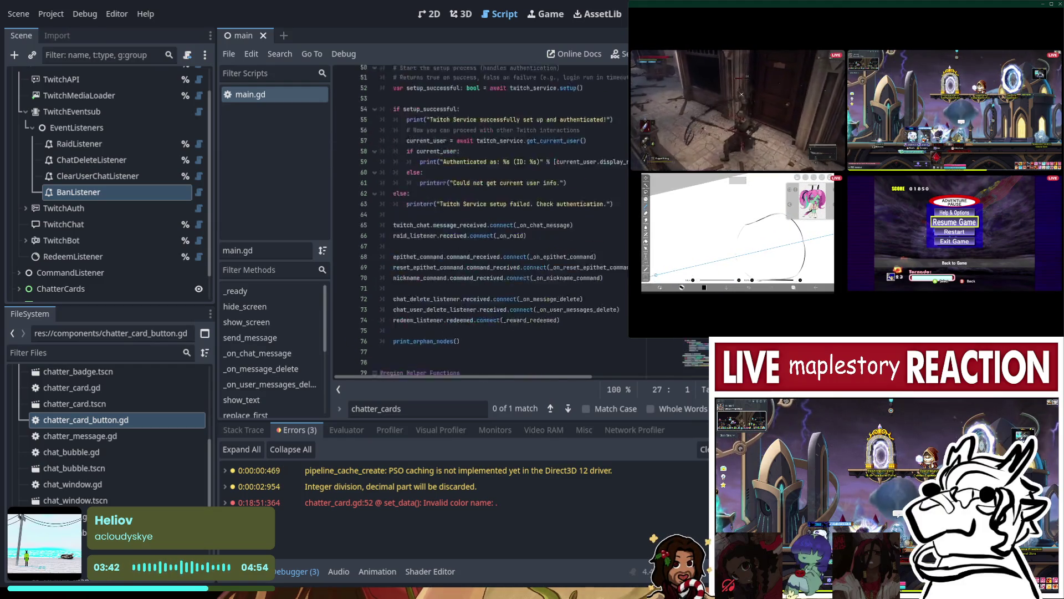
scroll(477, 222, up, 20)
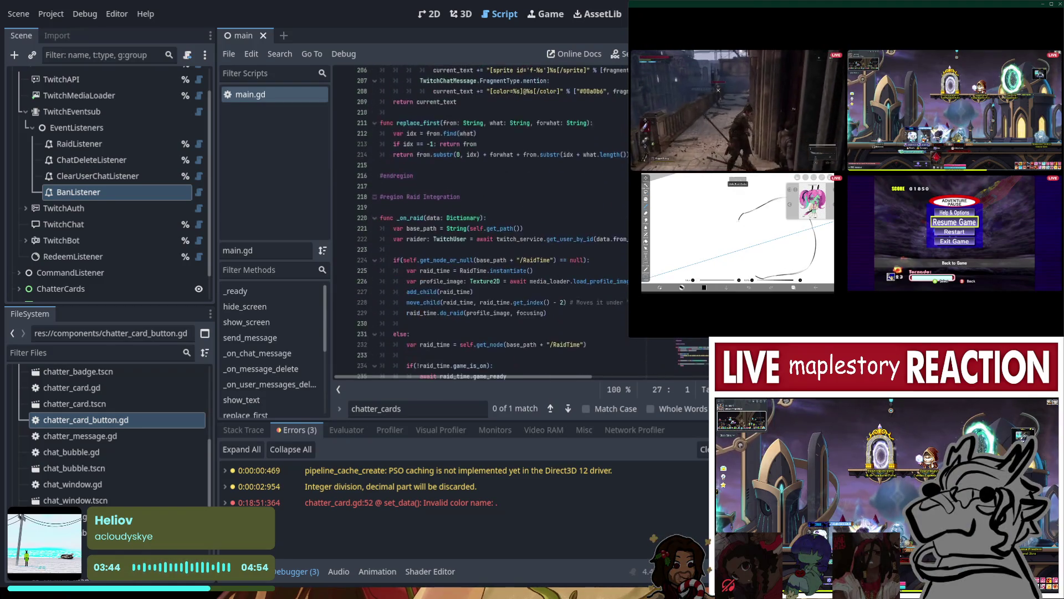
scroll(477, 221, down, 7)
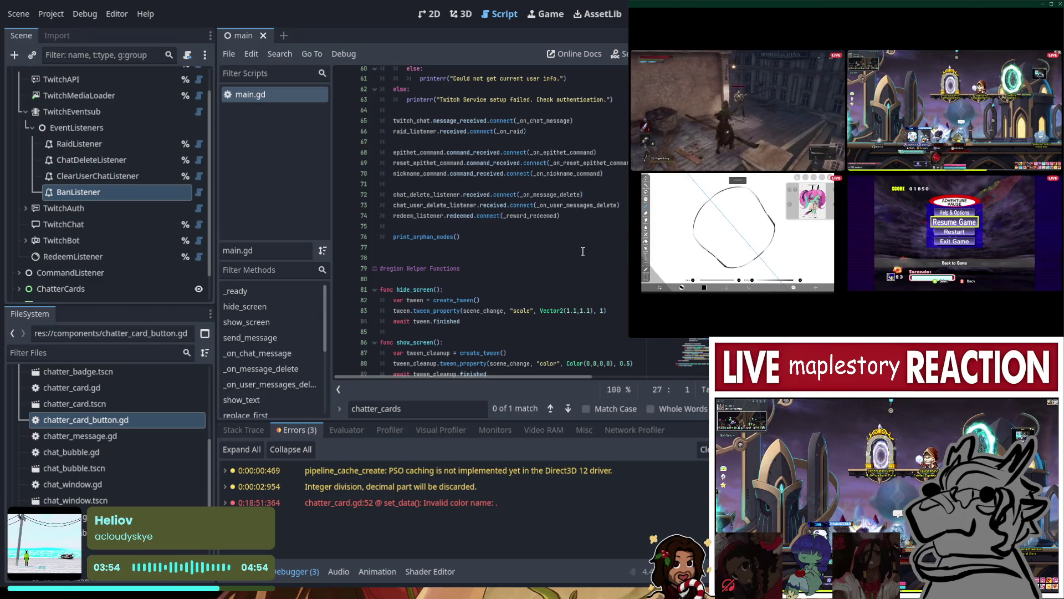
click(581, 217)
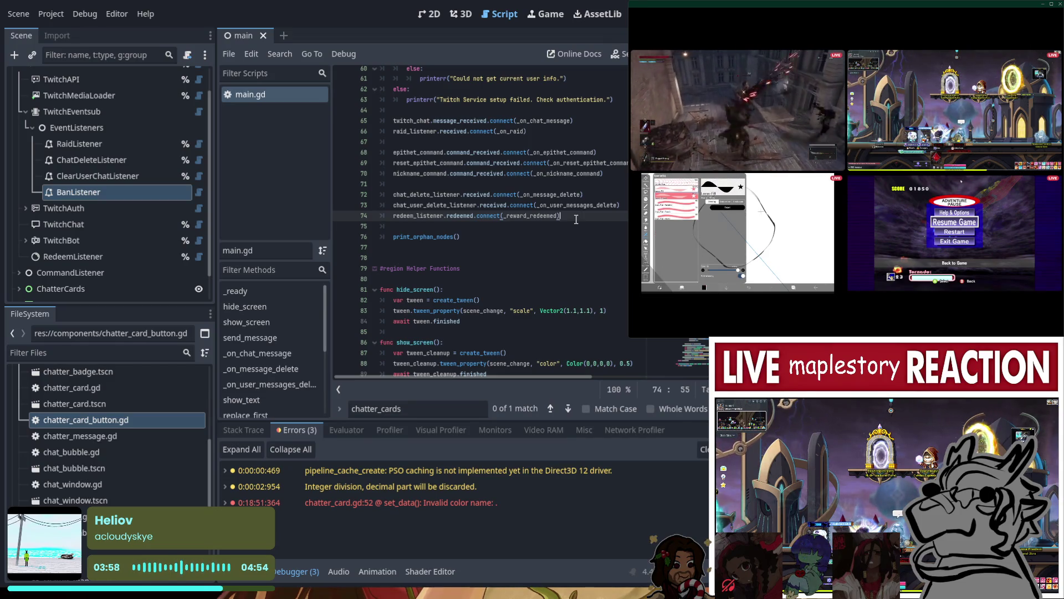
- Start a ban_listener.received.connect() line below the redeem_listener connection
key(Return)
text(ban_listener.r)
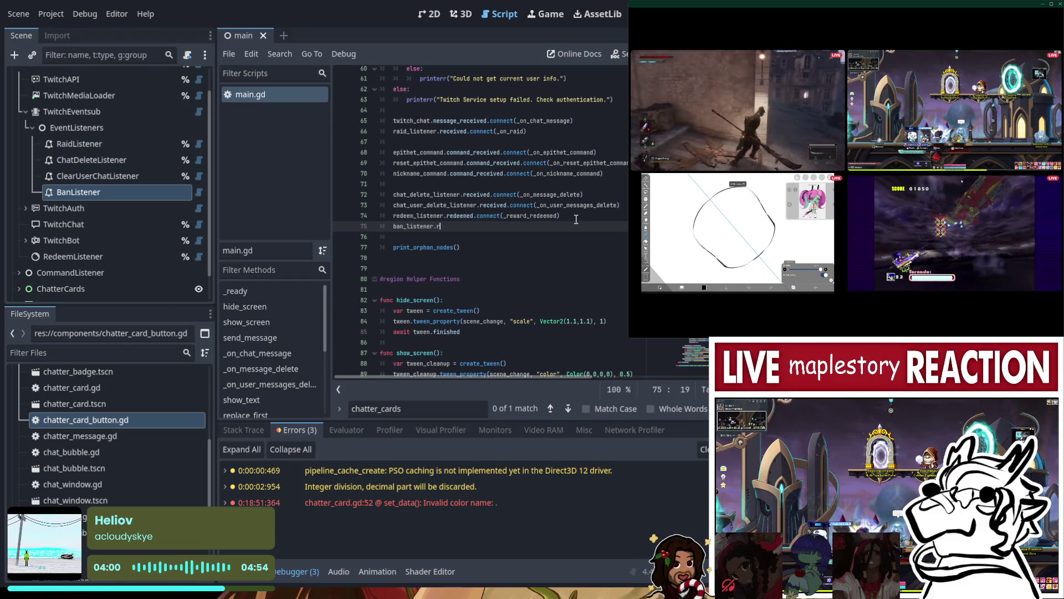
key(Return)
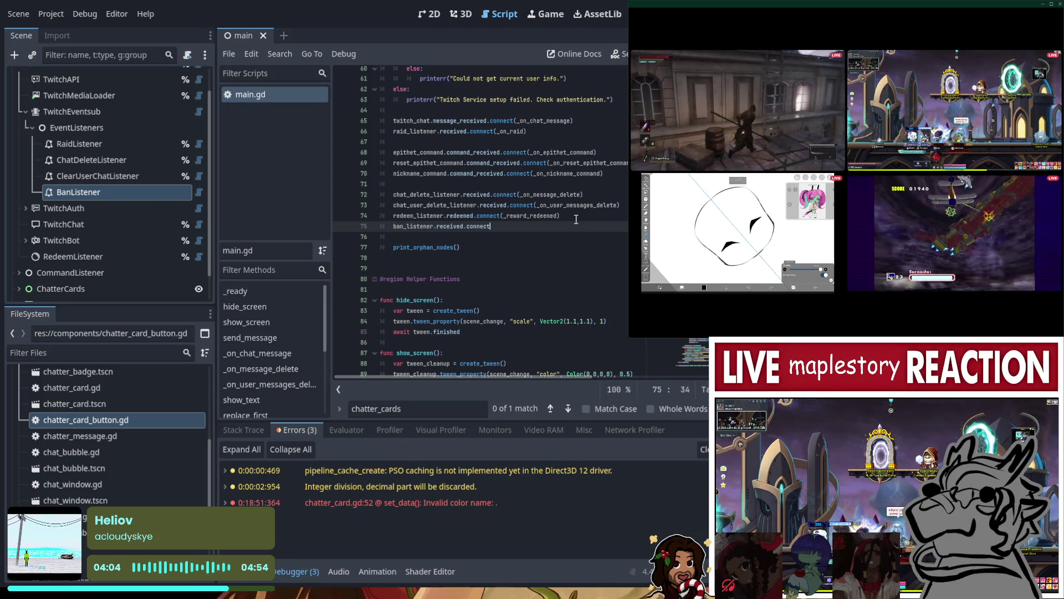
text(()
- Fold the Commands region and scroll back up to the ban_listener line near line 75
scroll(577, 220, down, 20)
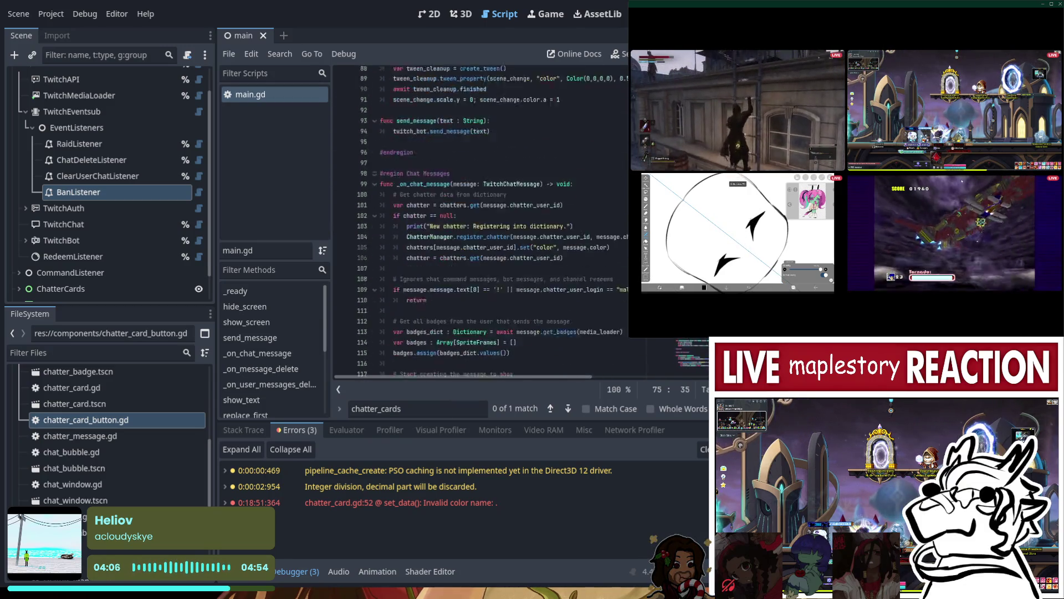
scroll(436, 277, down, 20)
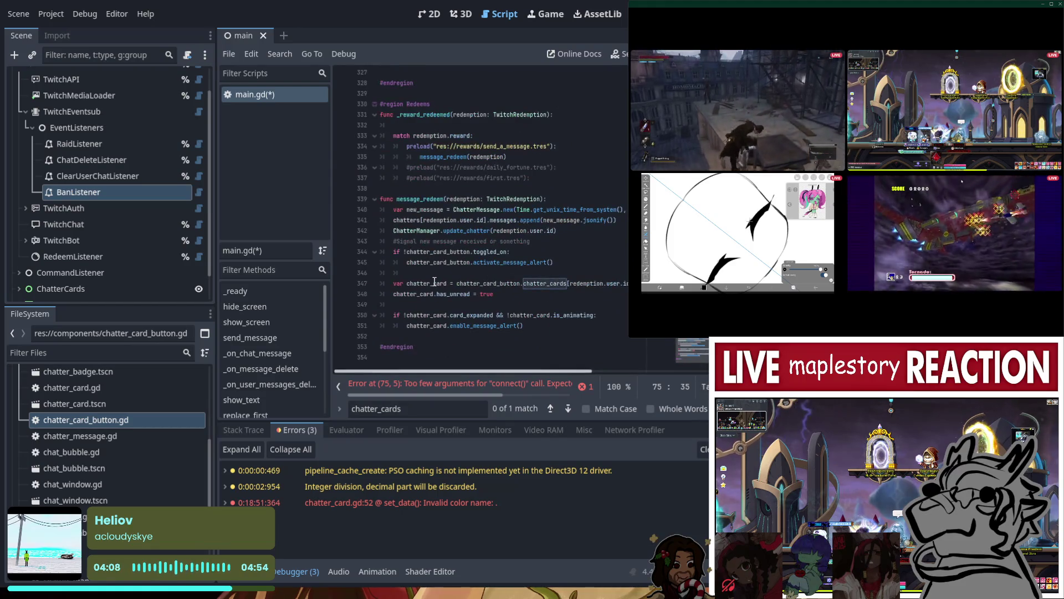
scroll(436, 277, up, 13)
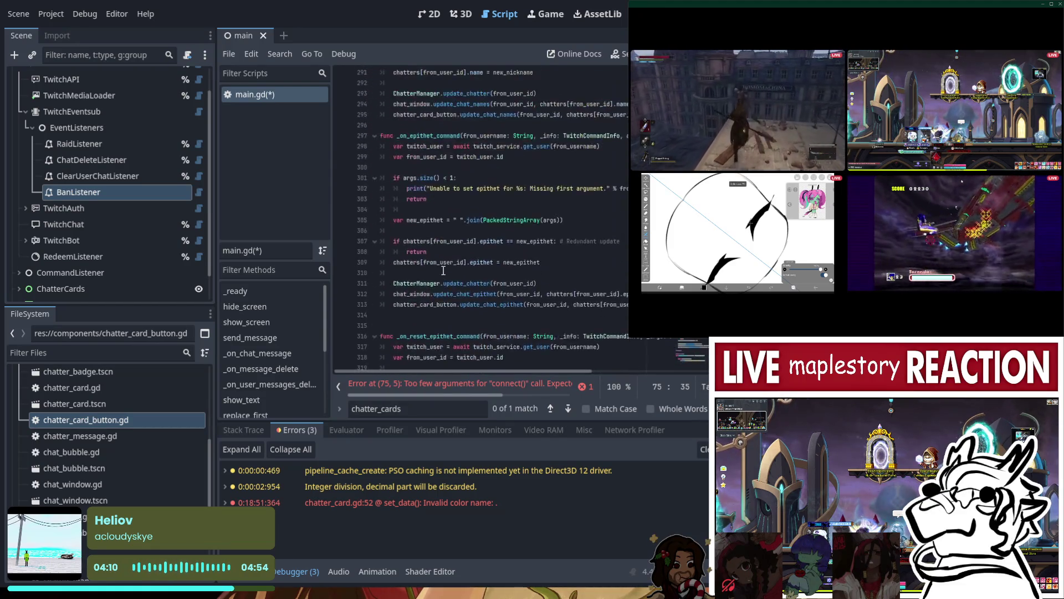
click(375, 273)
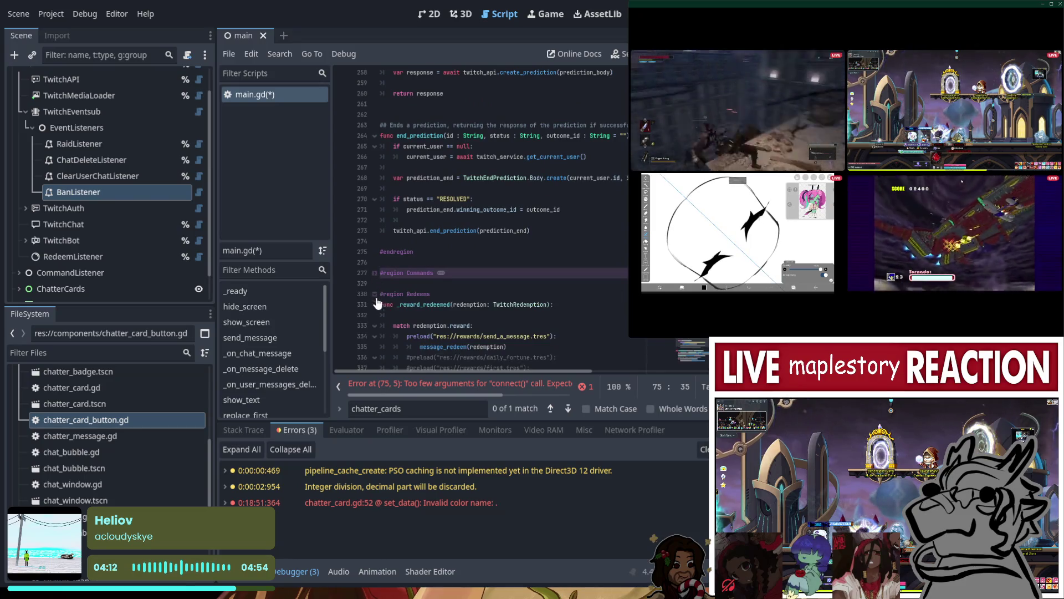
scroll(432, 278, up, 3)
click(470, 283)
scroll(443, 260, up, 4)
click(403, 225)
scroll(403, 239, up, 3)
scroll(403, 239, up, 8)
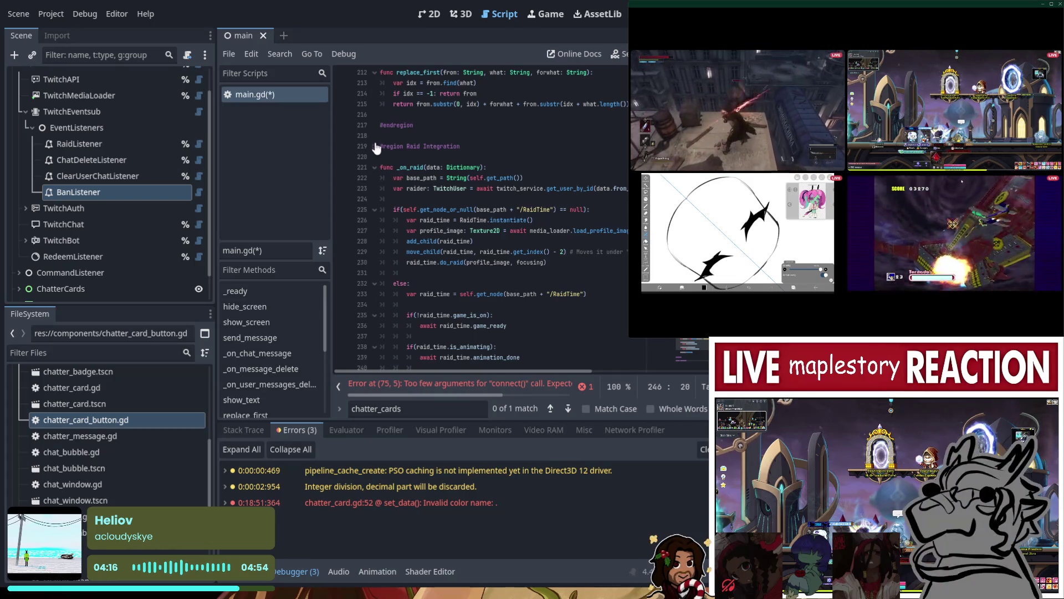
scroll(410, 233, down, 3)
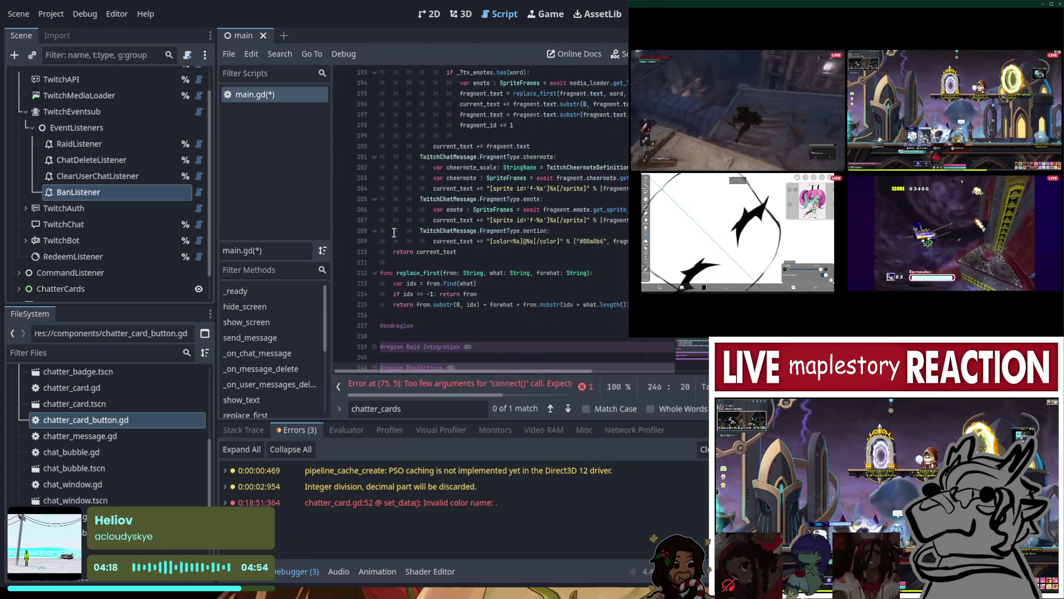
scroll(415, 259, up, 8)
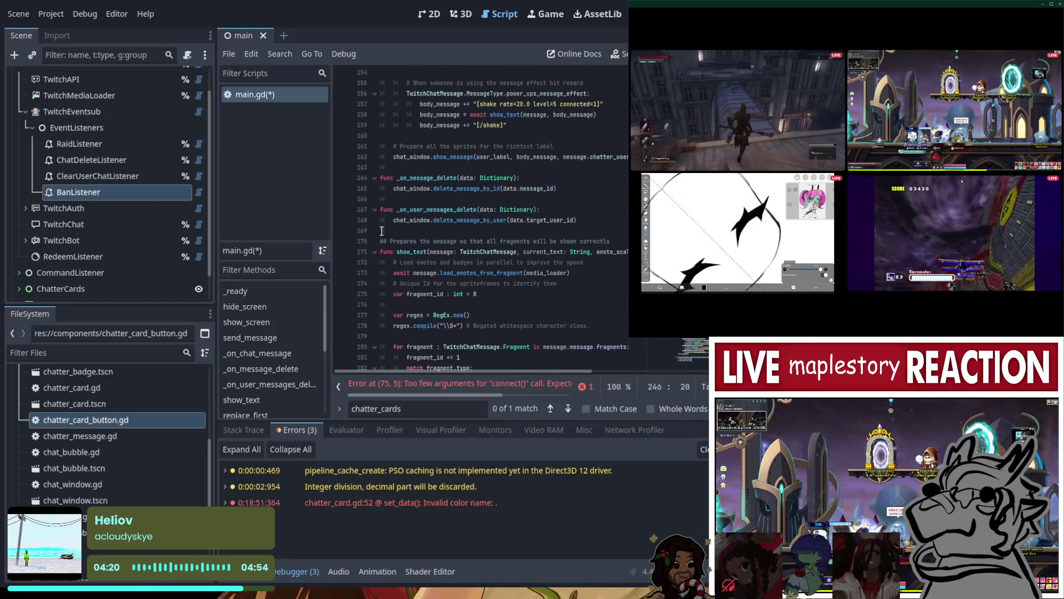
scroll(382, 249, up, 15)
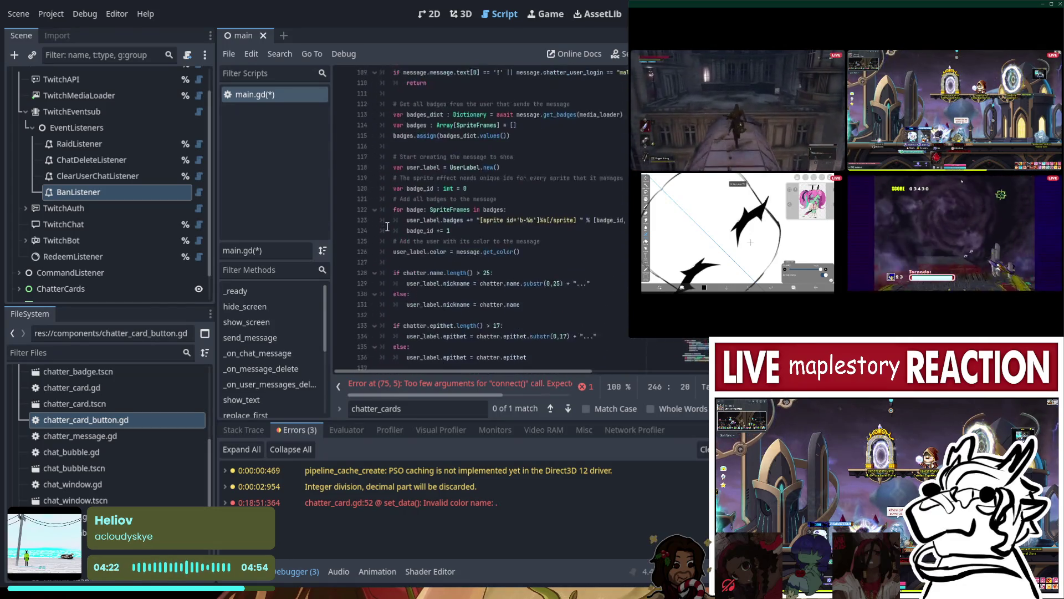
scroll(377, 250, up, 5)
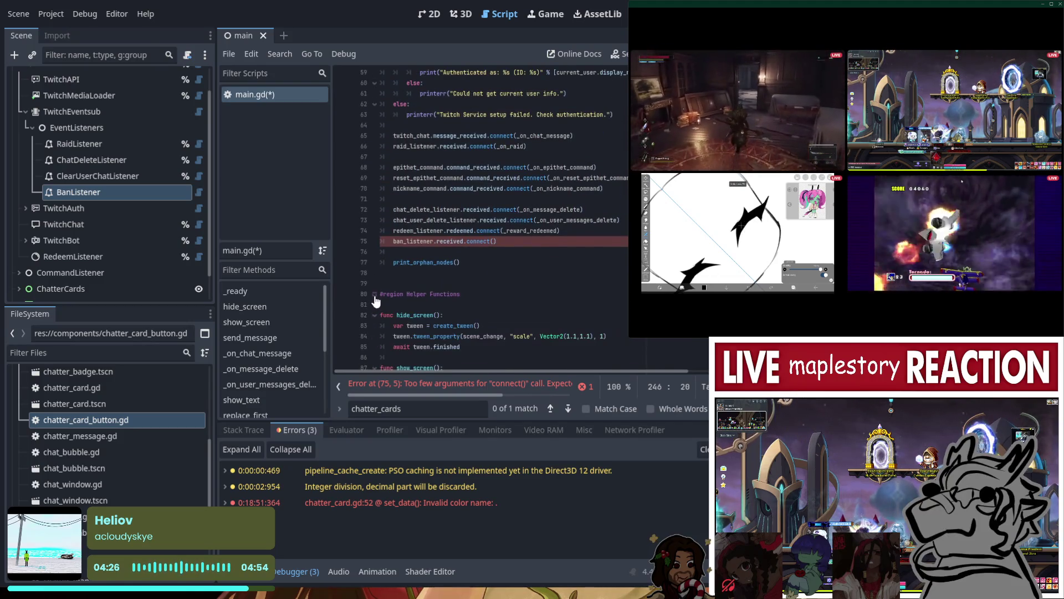
- Delete the incomplete ban_listener.received.connect() line at line 75 and save main.gd
scroll(375, 296, down, 3)
scroll(377, 294, up, 5)
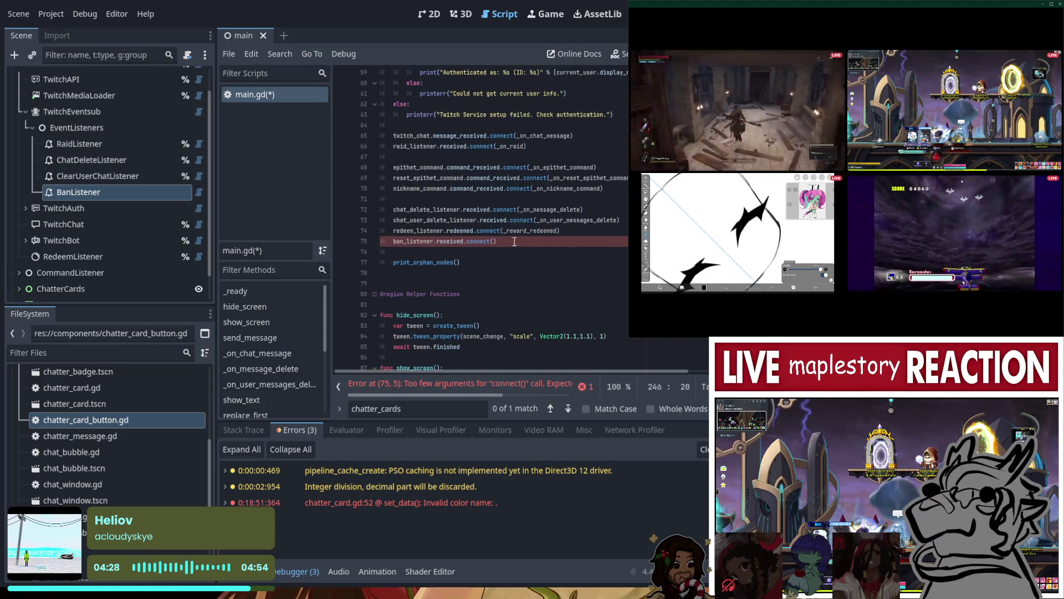
drag(497, 242, 380, 243)
key(BackSpace)
key(BackSpace)
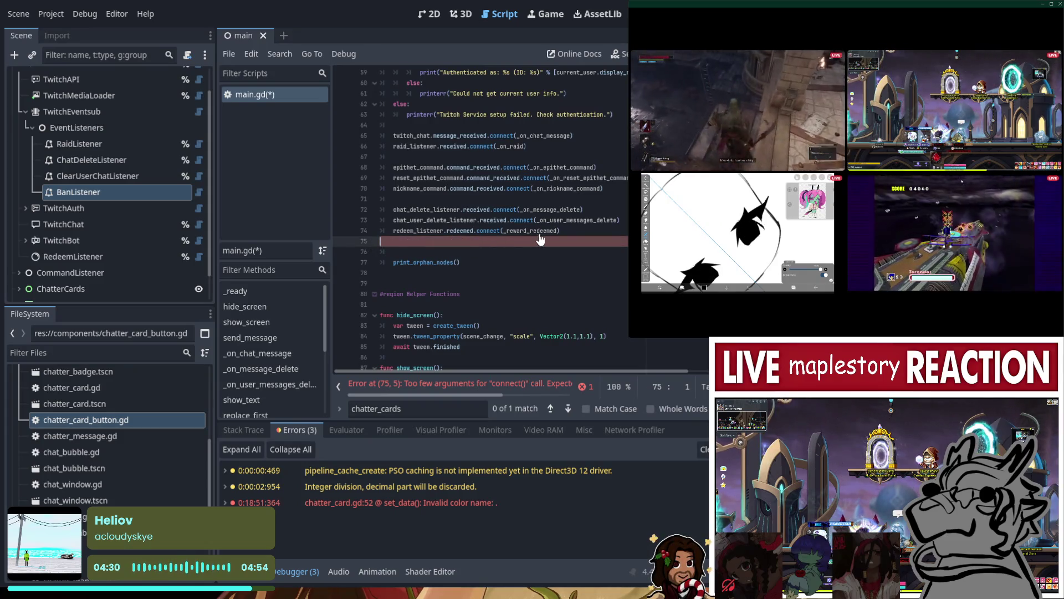
key(ctrl+s)
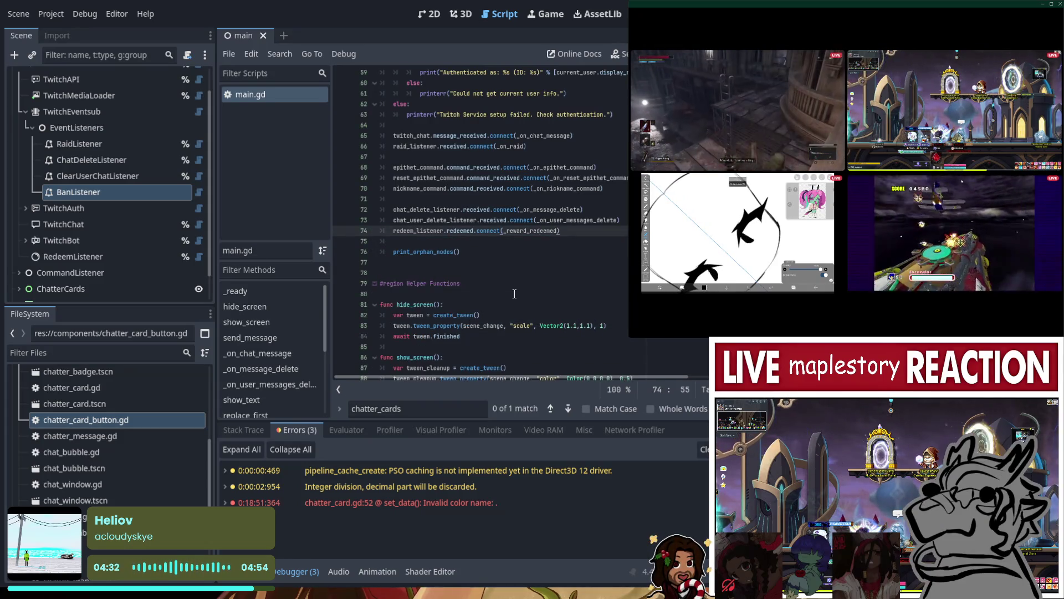
scroll(82, 178, down, 2)
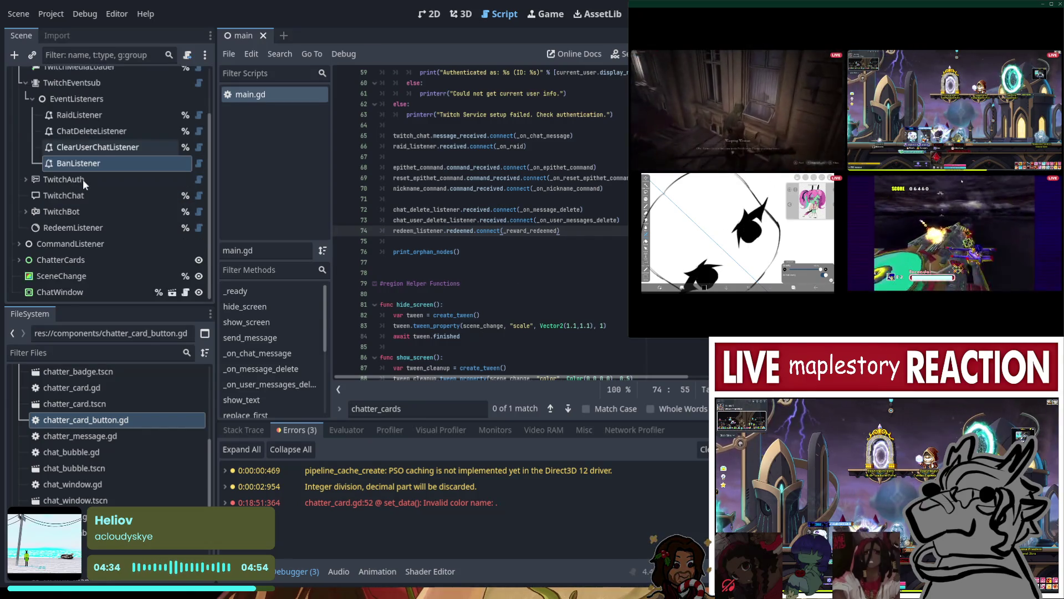
- Collapse TwitchEventsub in the Scene dock, hiding EventListeners and its listener nodes
scroll(82, 178, up, 3)
scroll(85, 172, down, 3)
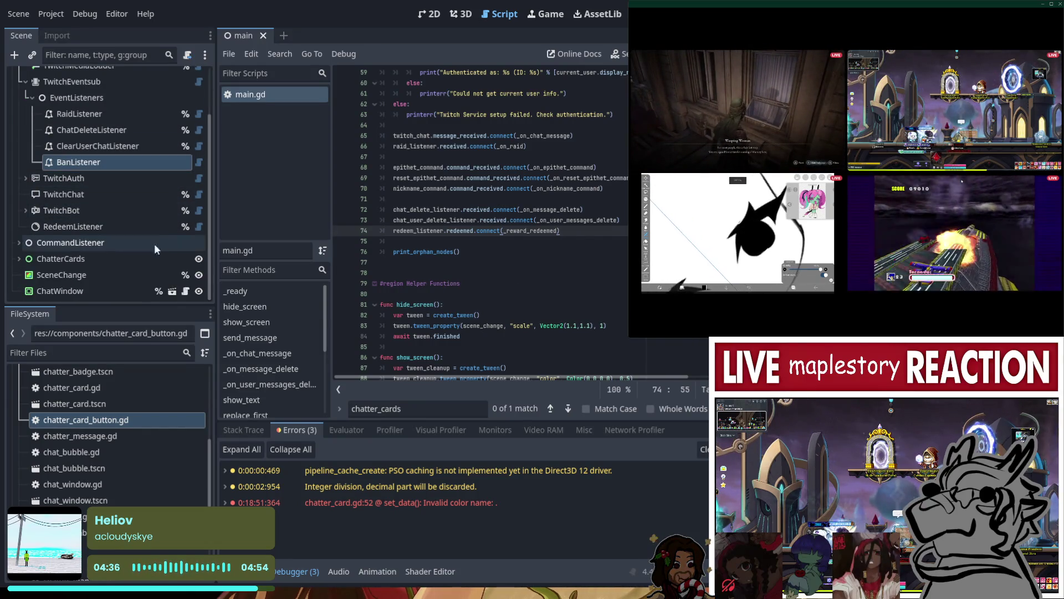
scroll(105, 224, up, 3)
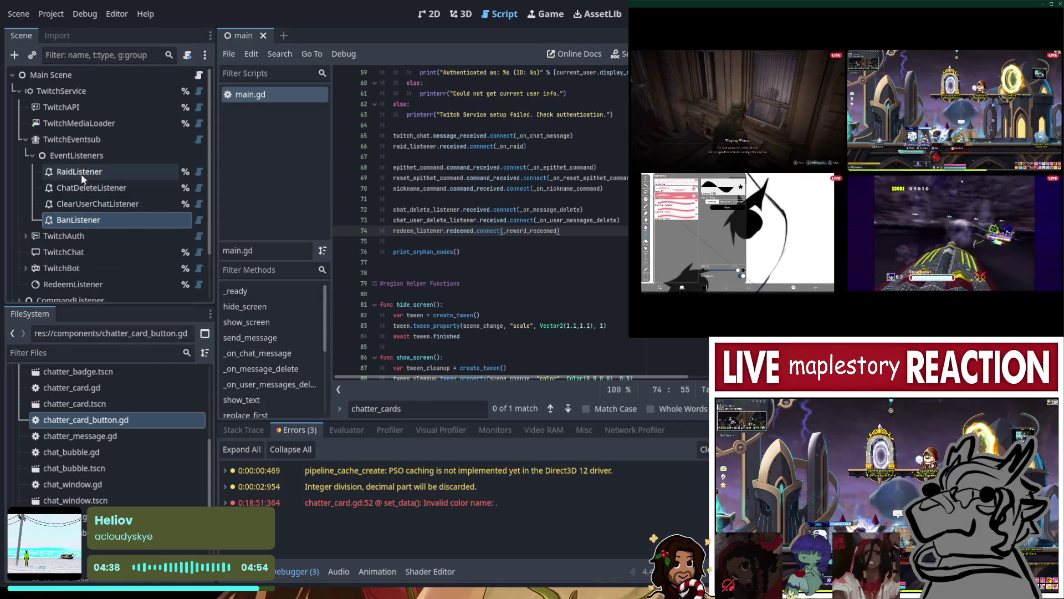
scroll(89, 163, down, 1)
scroll(98, 158, down, 2)
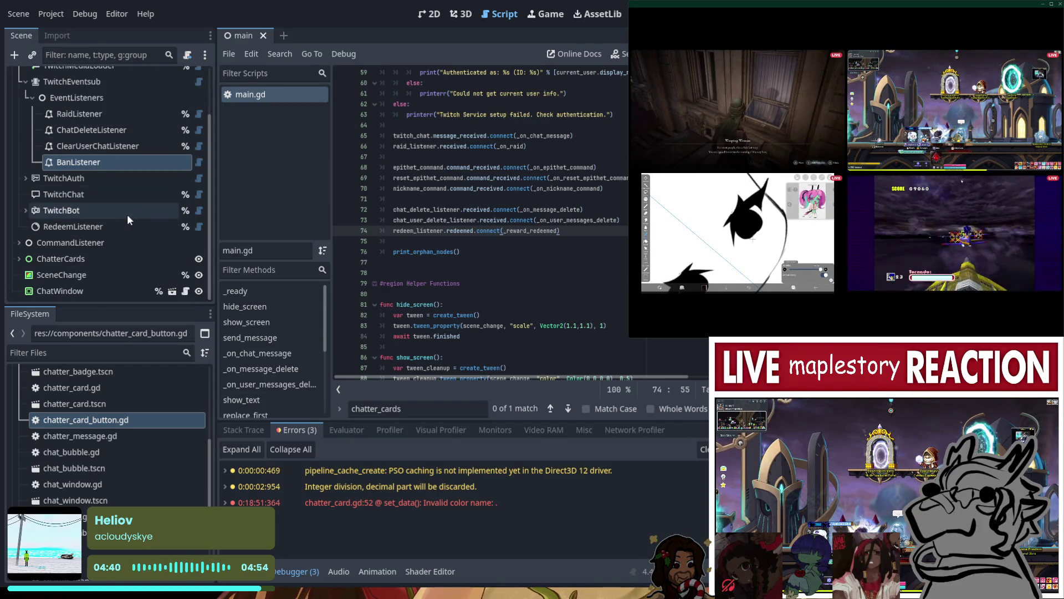
scroll(127, 214, up, 4)
click(25, 141)
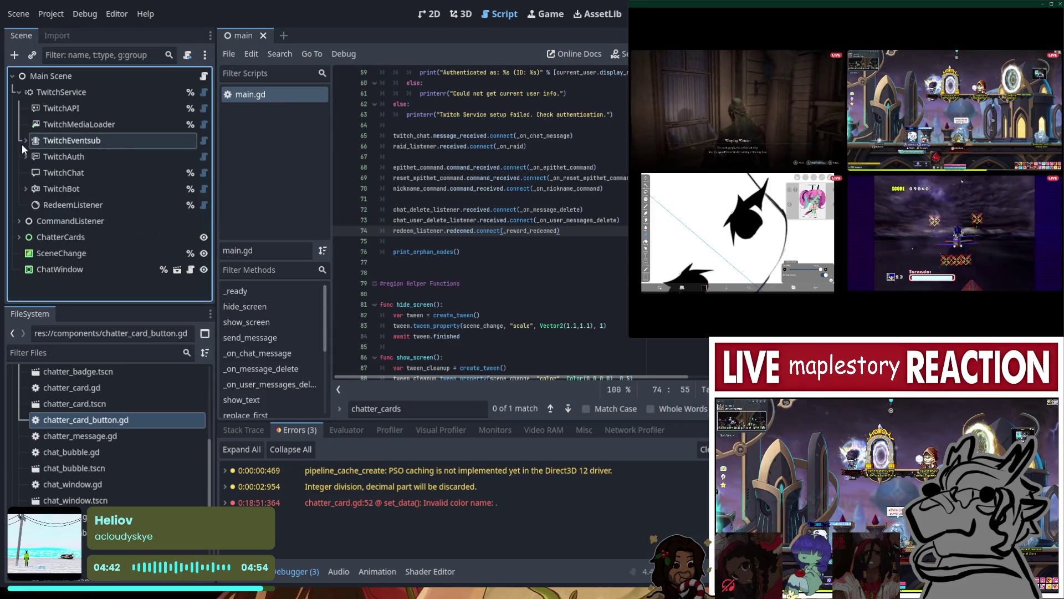
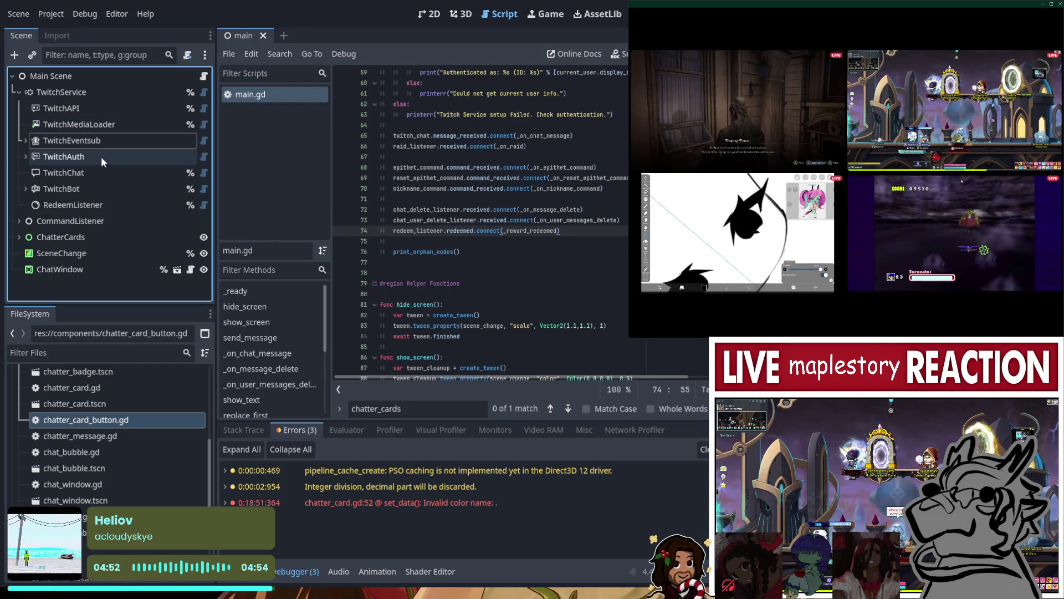
- Expand TwitchBot's children, peek into ChatterCards, and reveal CommandListener's four command nodes
click(24, 158)
click(24, 159)
click(25, 186)
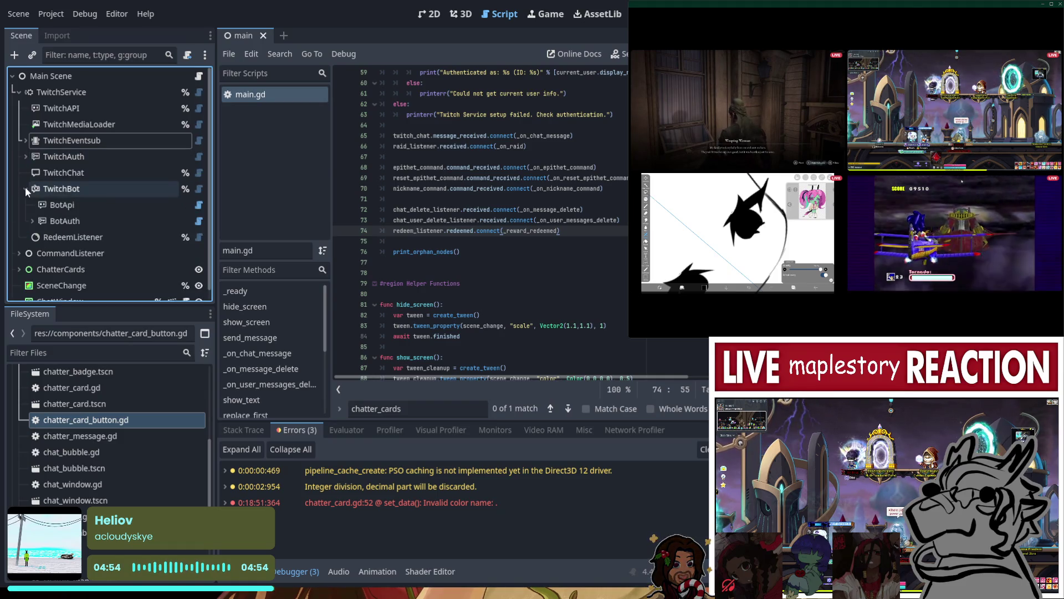
click(18, 92)
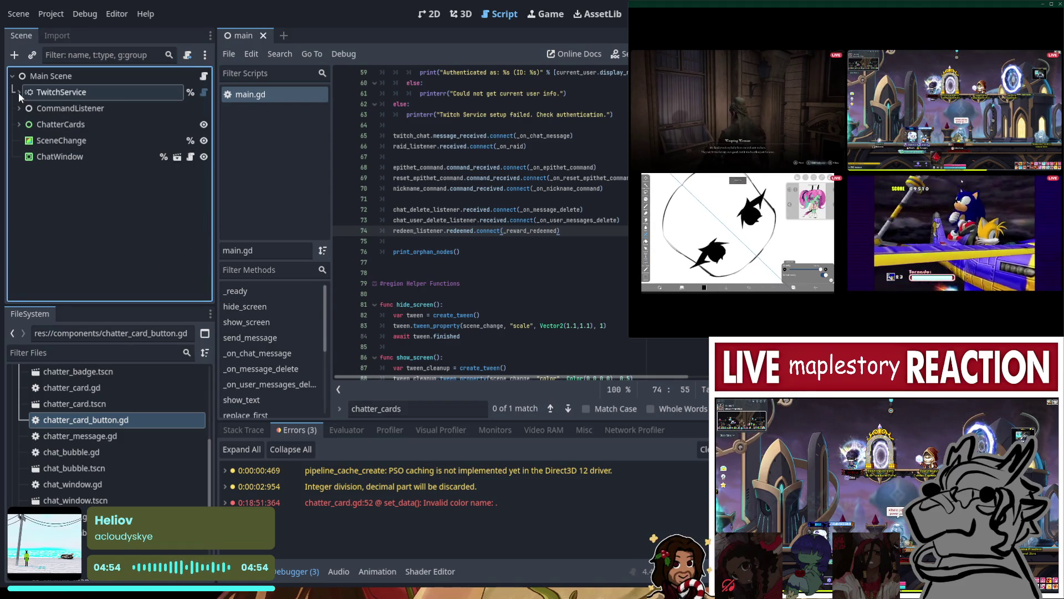
click(18, 125)
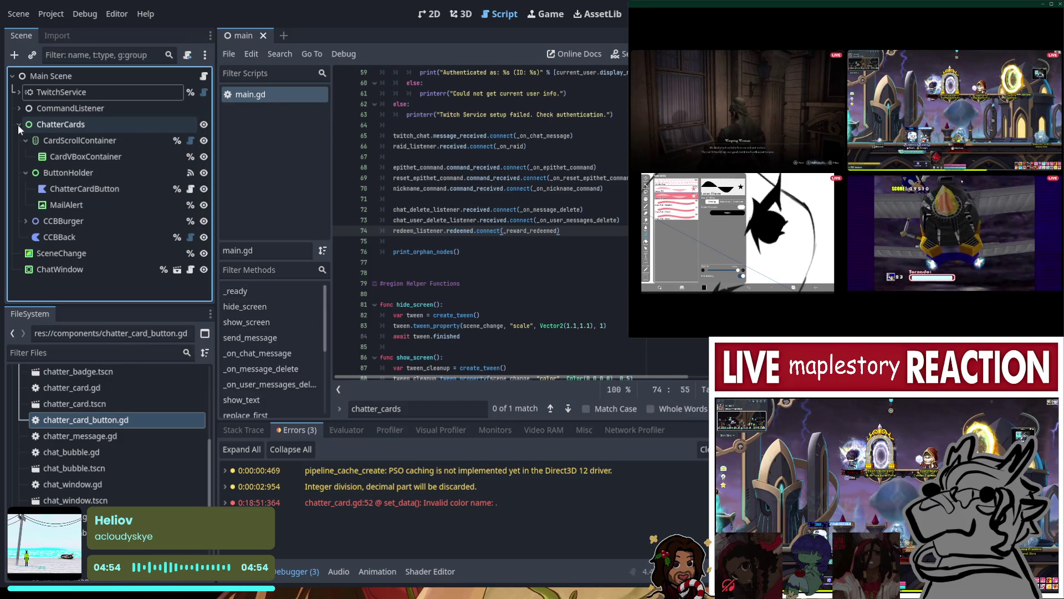
click(18, 125)
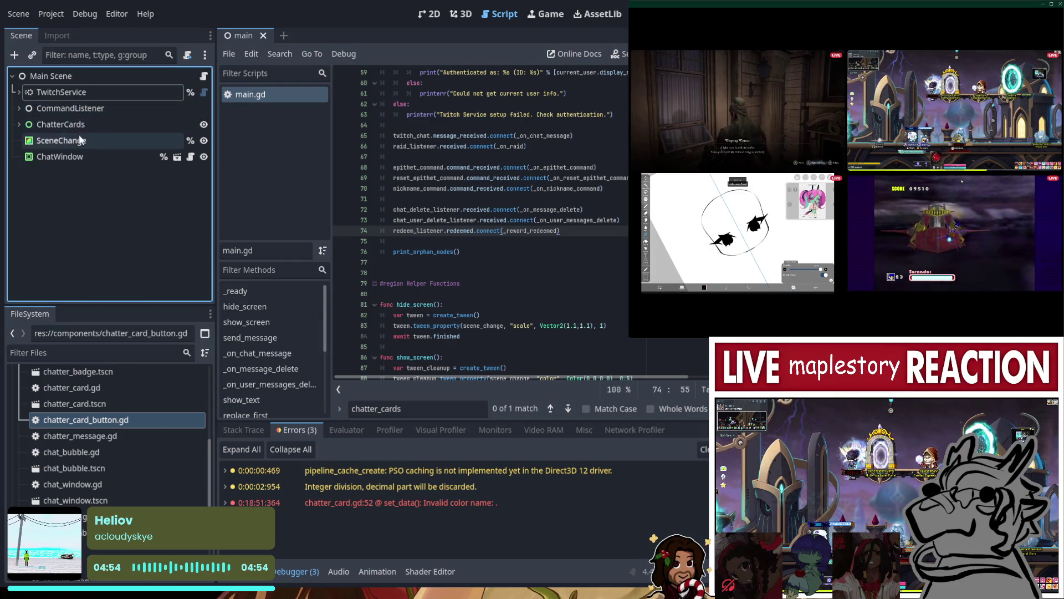
click(24, 123)
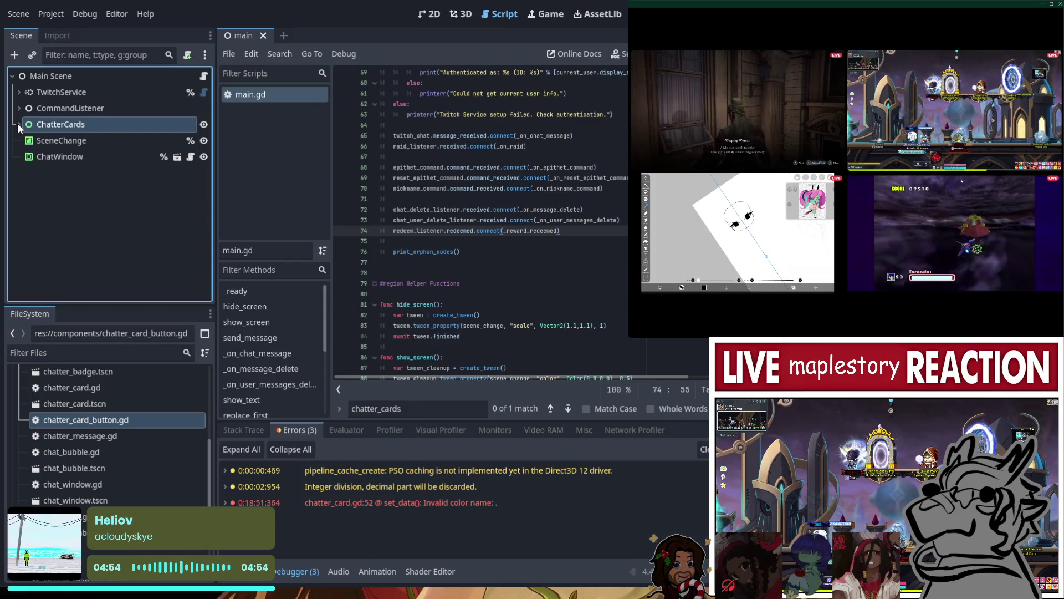
click(18, 125)
click(18, 124)
click(19, 108)
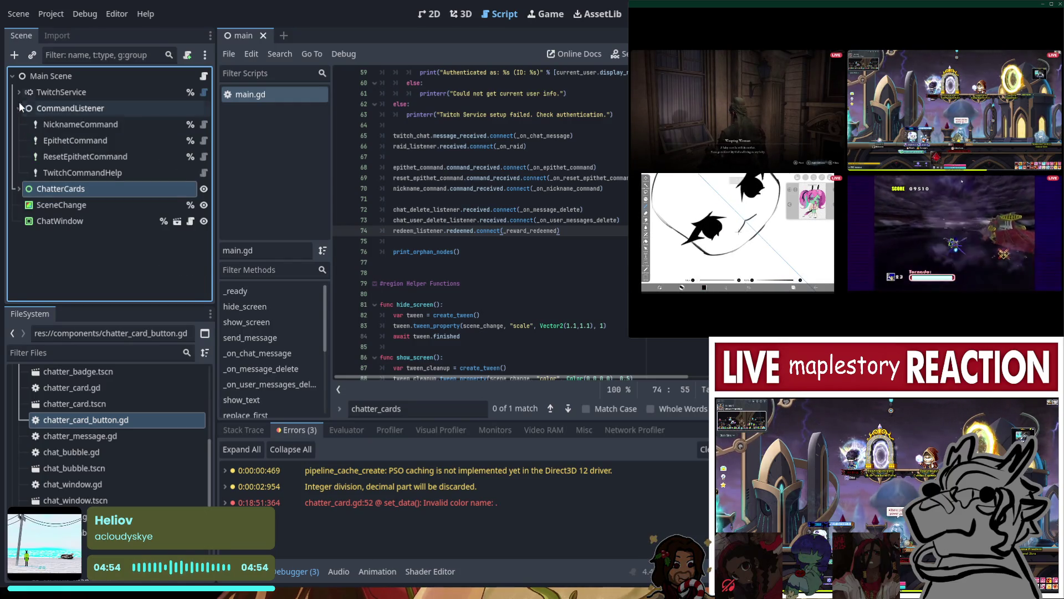
click(19, 92)
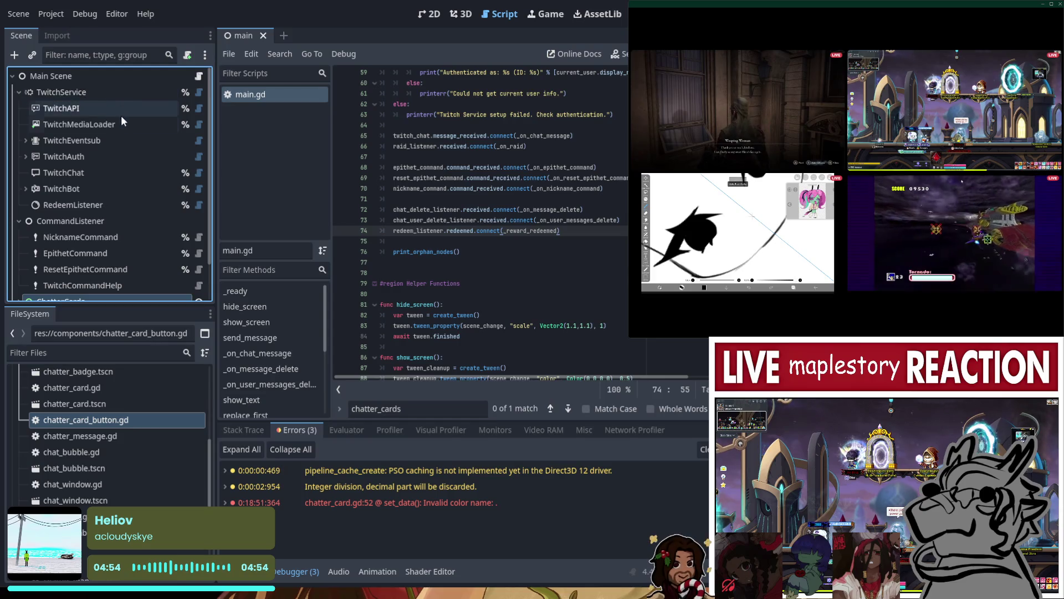
- Inspect TwitchAuth and the TwitchEventsub event listeners, then collapse them again
click(26, 156)
click(25, 155)
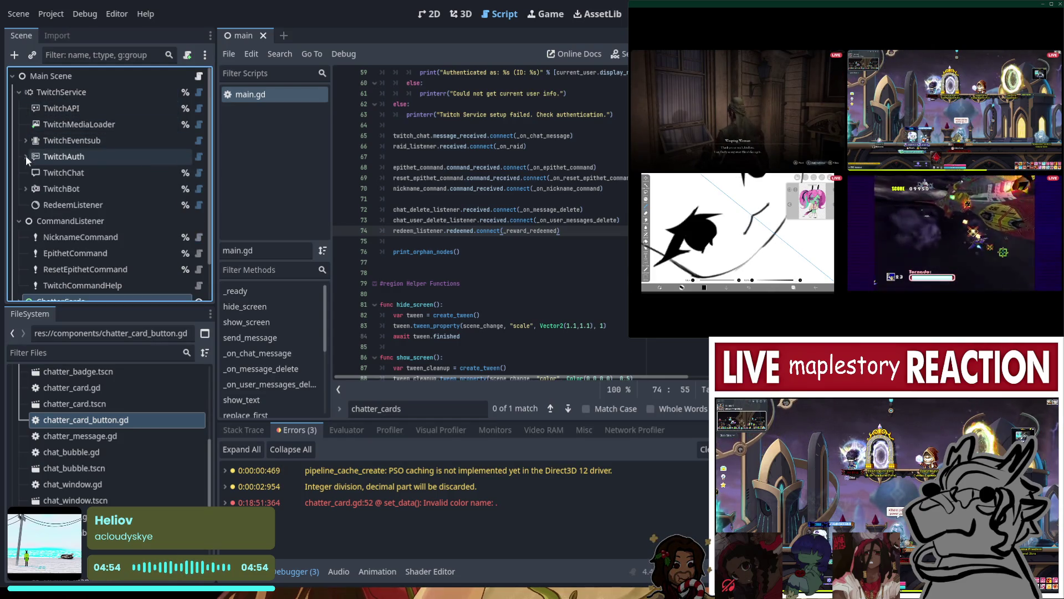
click(26, 185)
click(27, 185)
click(26, 139)
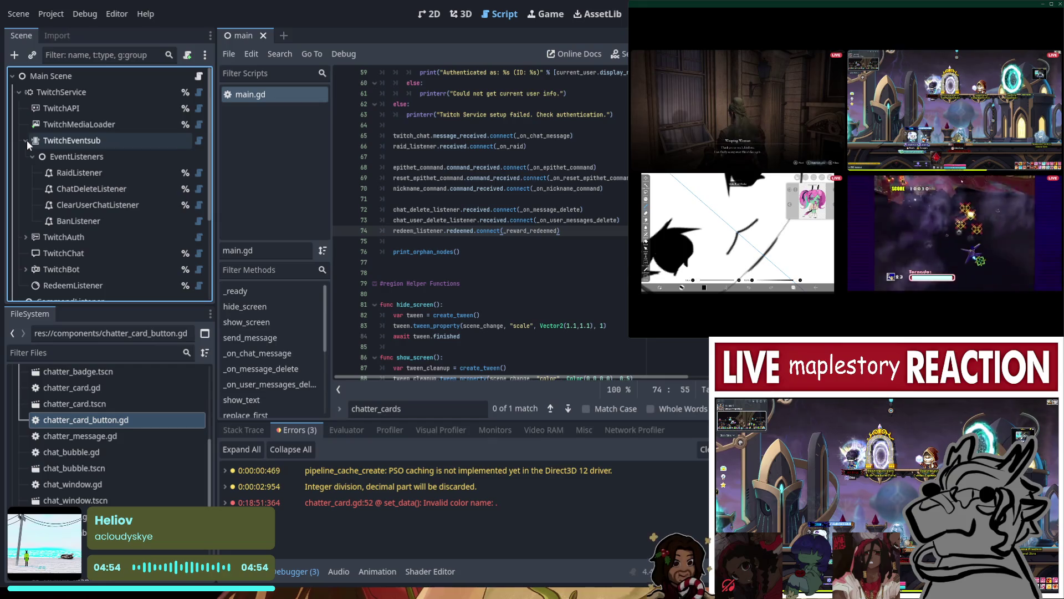
click(31, 160)
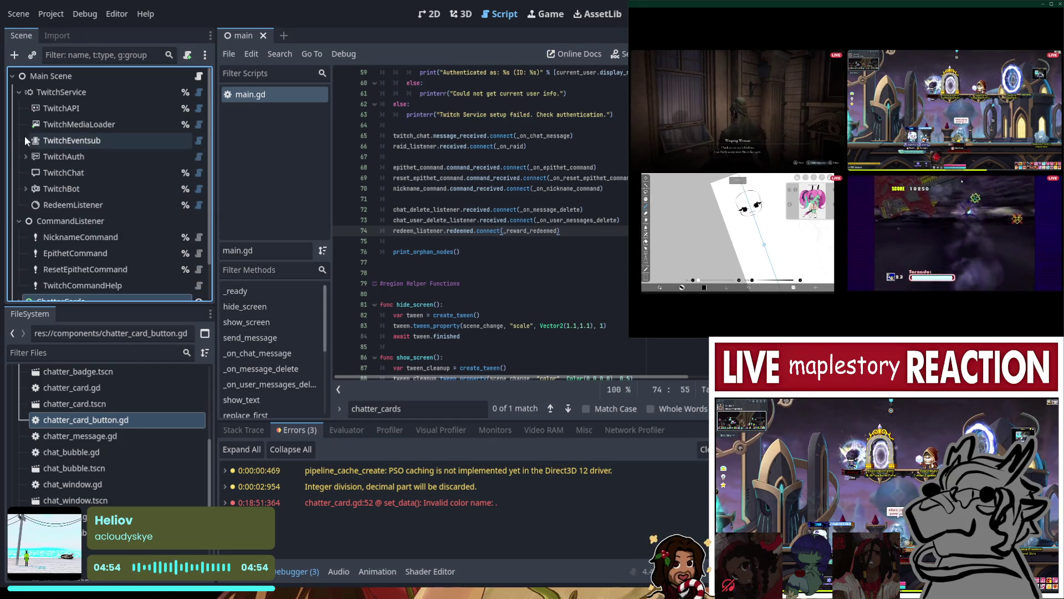
click(26, 140)
scroll(22, 183, down, 2)
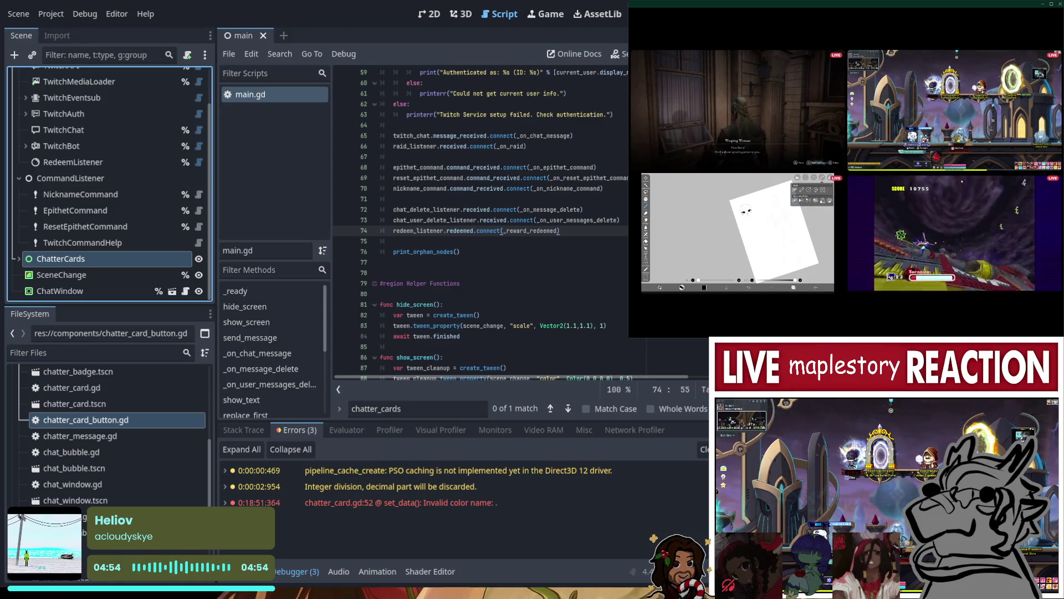
scroll(271, 337, down, 1)
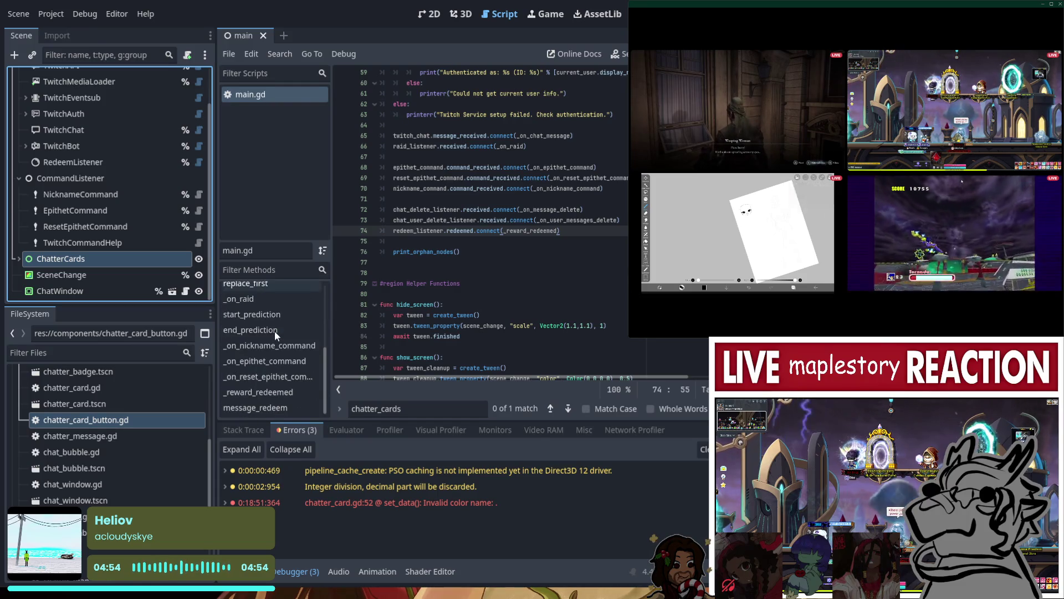
- Find chatter_manager.gd in the globals folder of the FileSystem dock and open it
click(289, 67)
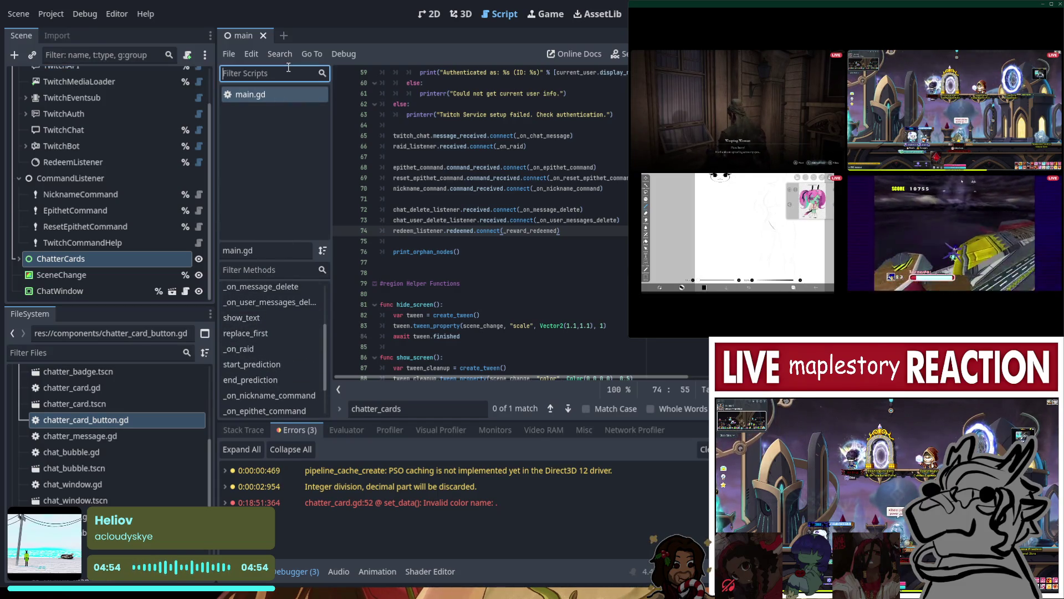
text(c)
key(BackSpace)
key(BackSpace)
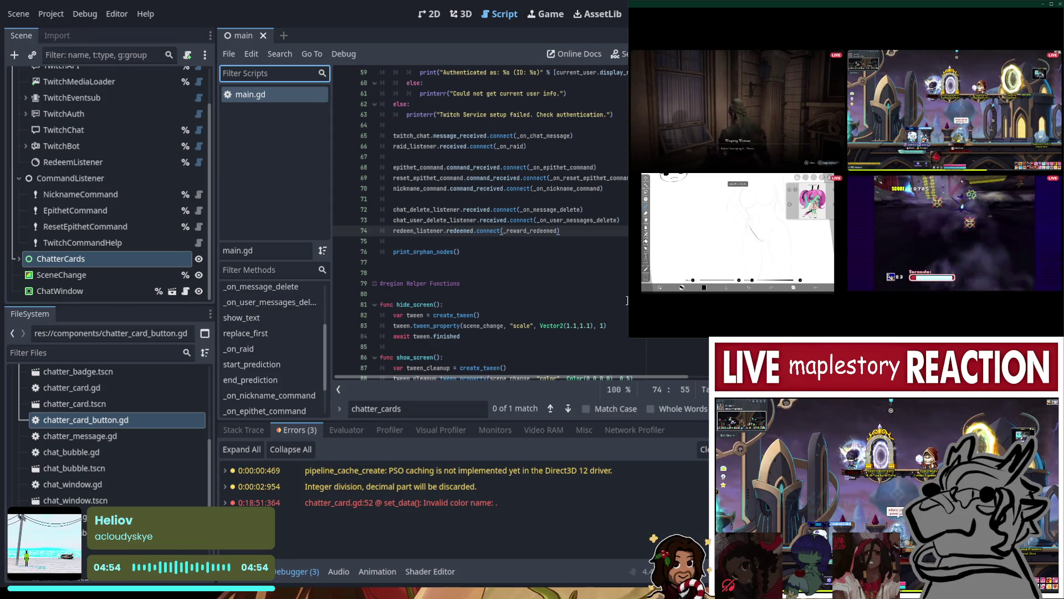
click(131, 350)
scroll(111, 421, up, 5)
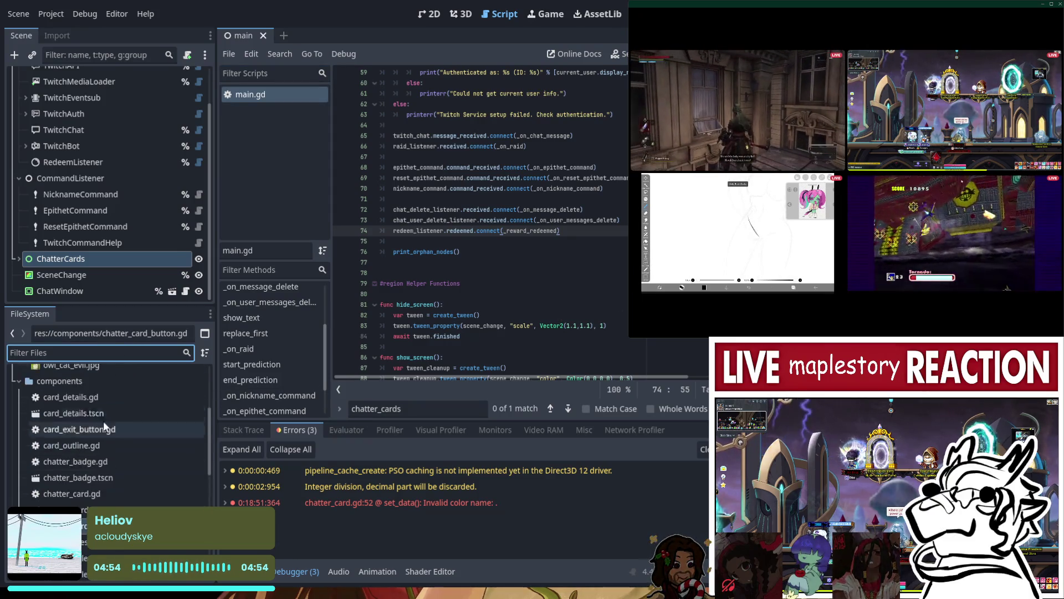
scroll(161, 410, down, 5)
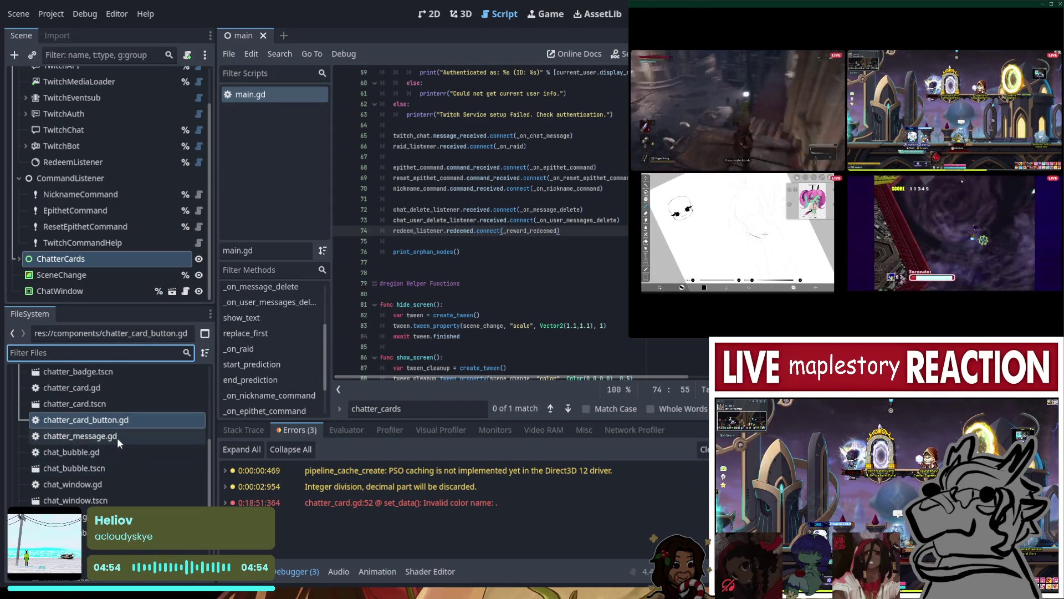
scroll(119, 440, down, 4)
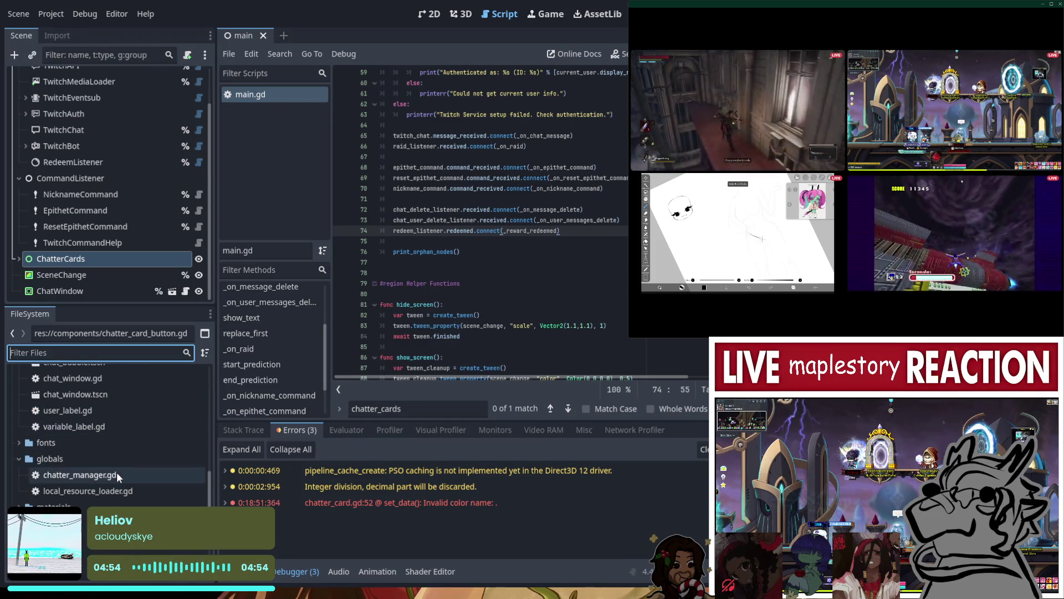
double_click(115, 477)
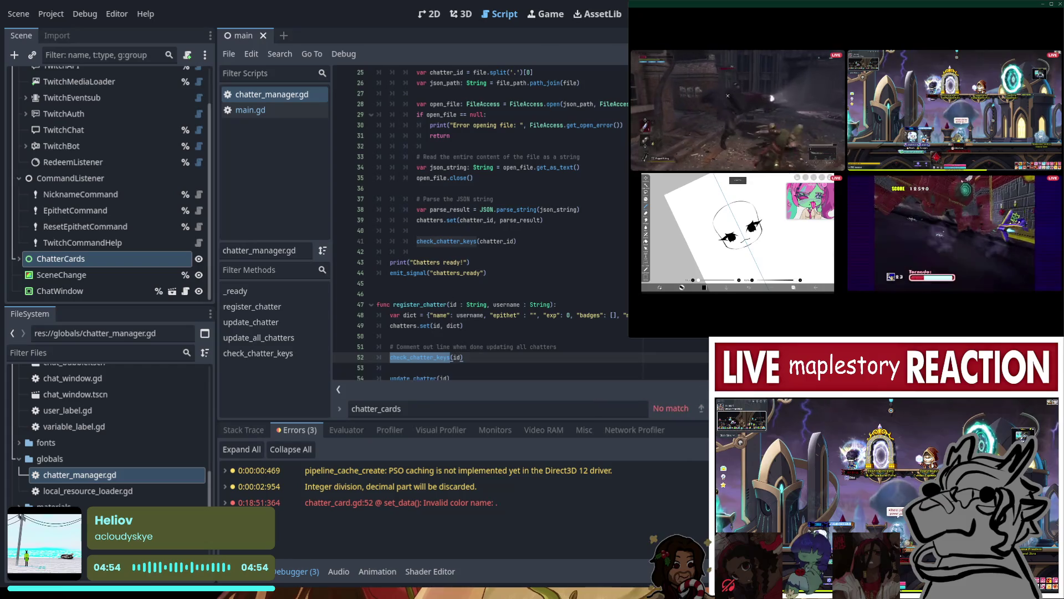
- Fold the 'for file in files' loop in _ready and insert an empty line before print("Chatters ready!")
scroll(448, 151, up, 8)
click(448, 150)
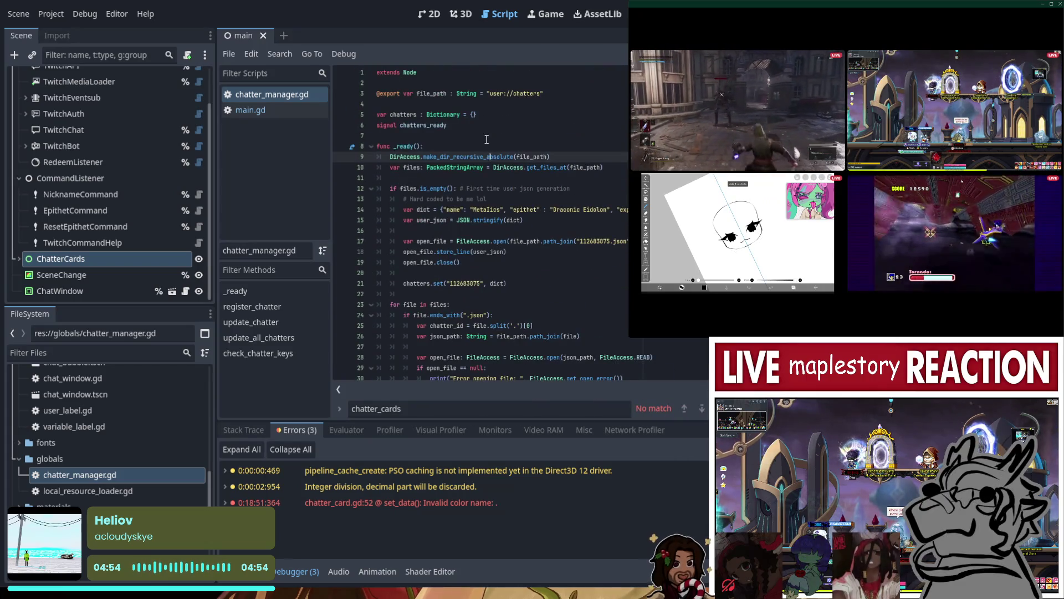
key(Up)
key(Up)
key(Up)
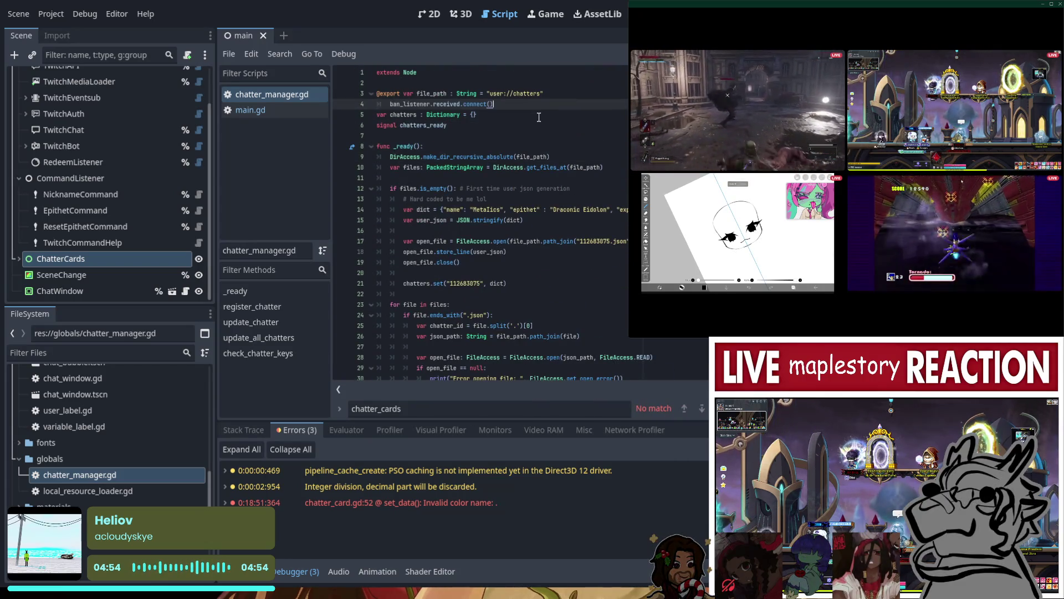
scroll(467, 155, down, 2)
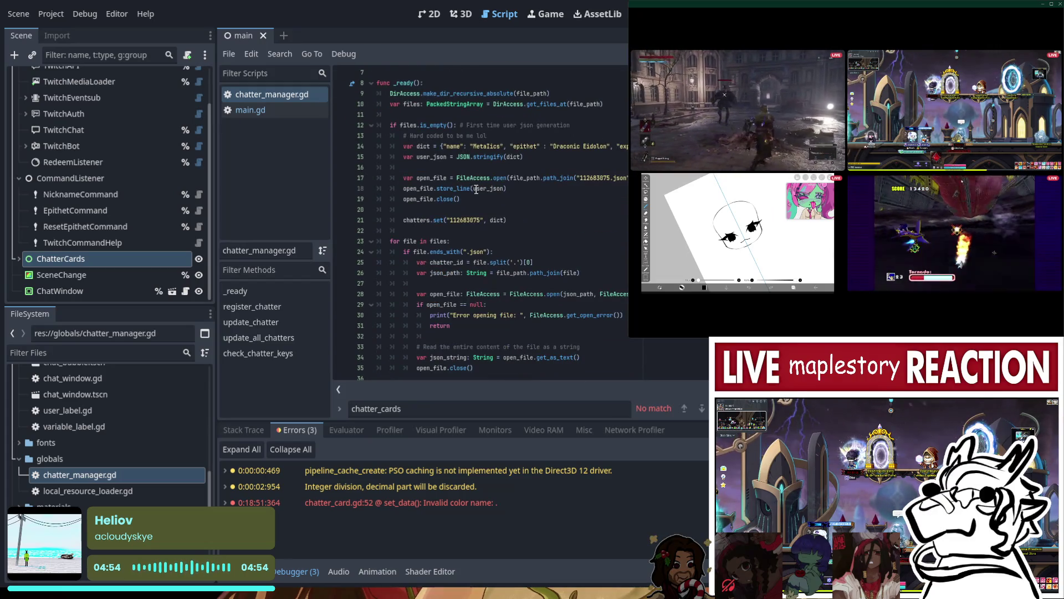
click(537, 222)
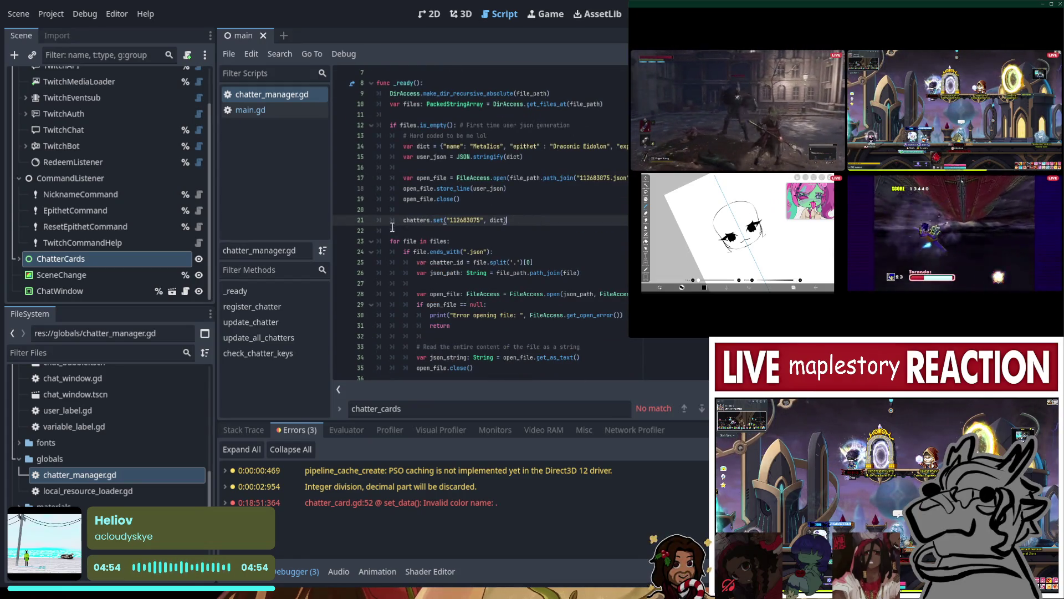
click(370, 242)
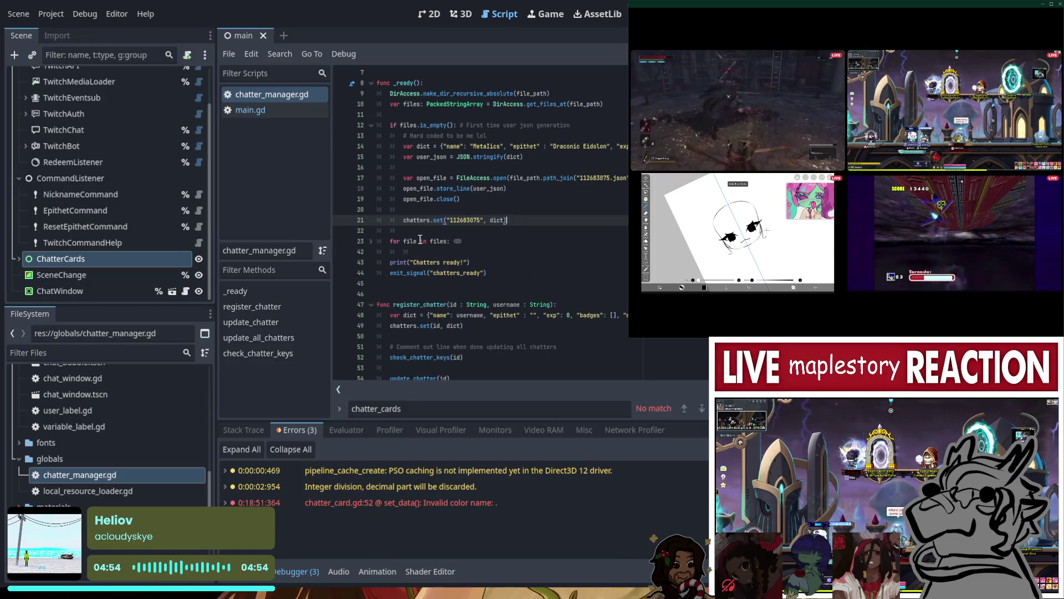
click(551, 259)
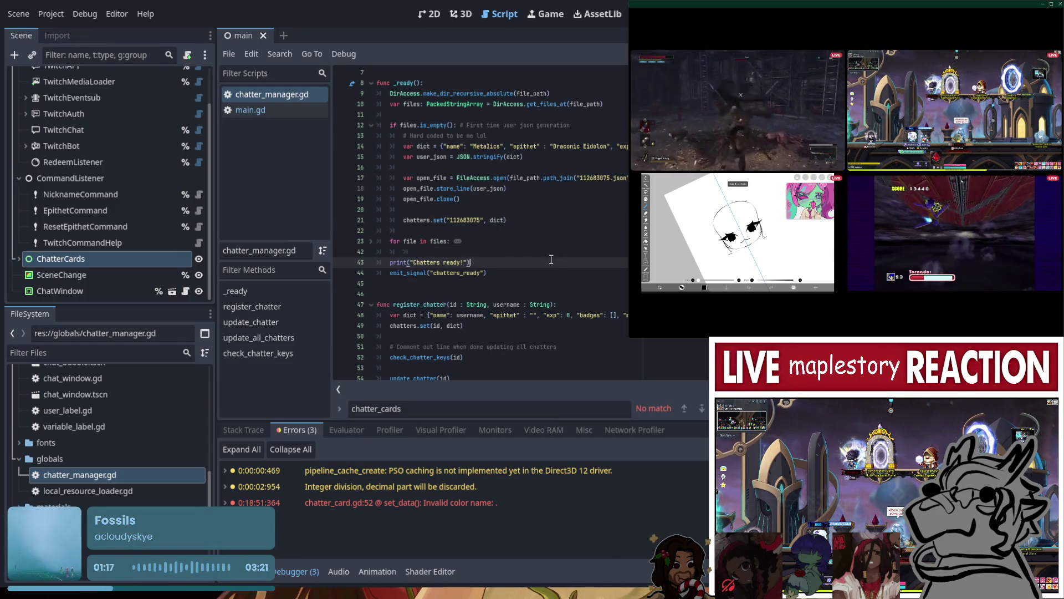
key(Home)
key(Return)
key(Up)
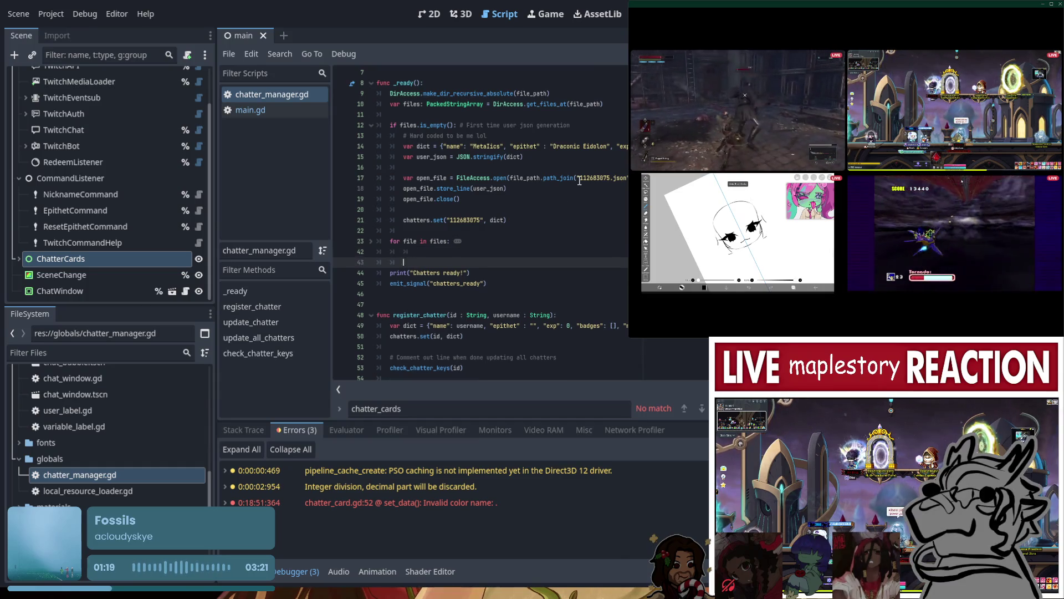
- Paste ban_listener.received.connect() on the new line in _ready and fix its indentation
text(ban_listener.received.connect())
key(Home)
key(BackSpace)
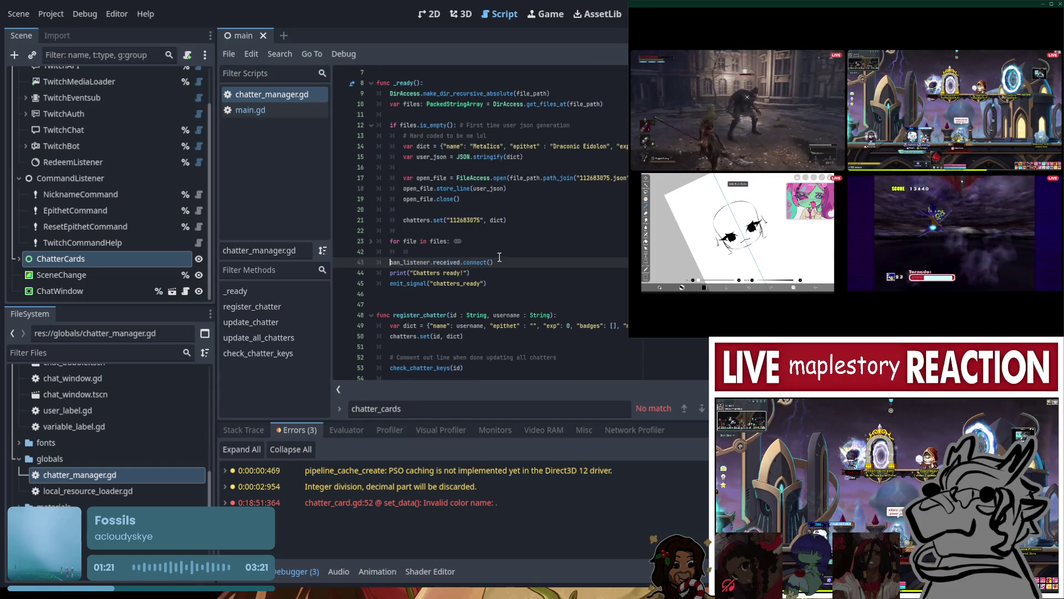
- Cut the ban_listener declaration out of main.gd and save it
click(250, 109)
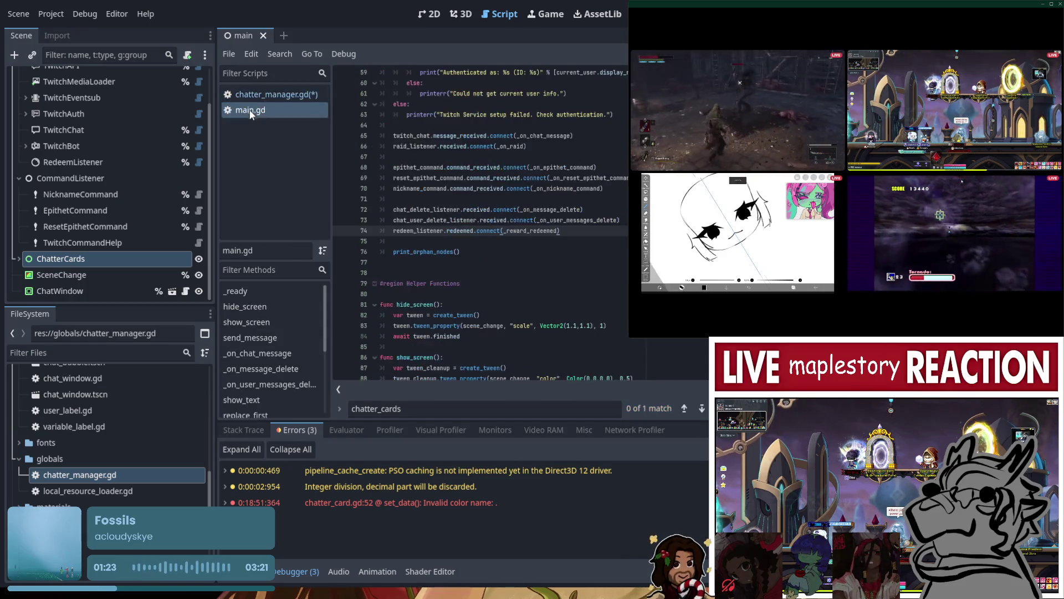
scroll(576, 230, up, 10)
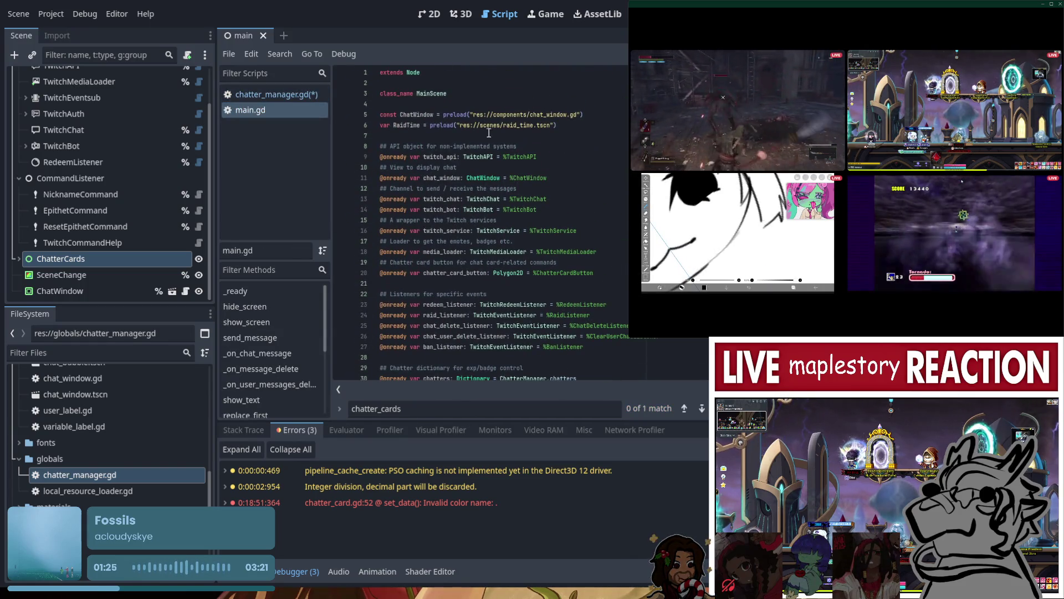
scroll(560, 118, down, 3)
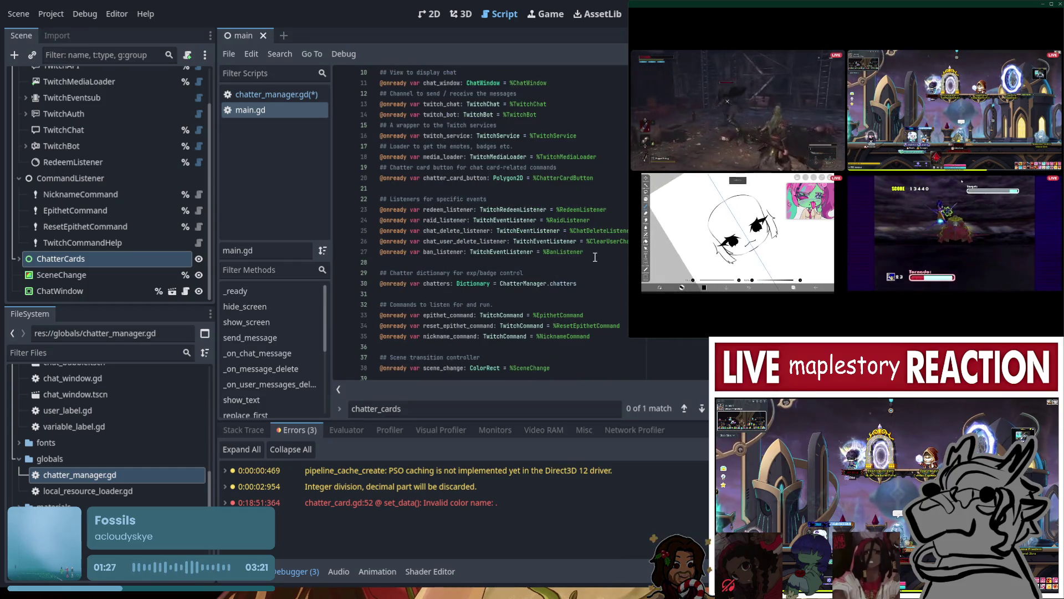
drag(584, 252, 357, 241)
key(shift+Down)
key(BackSpace)
key(BackSpace)
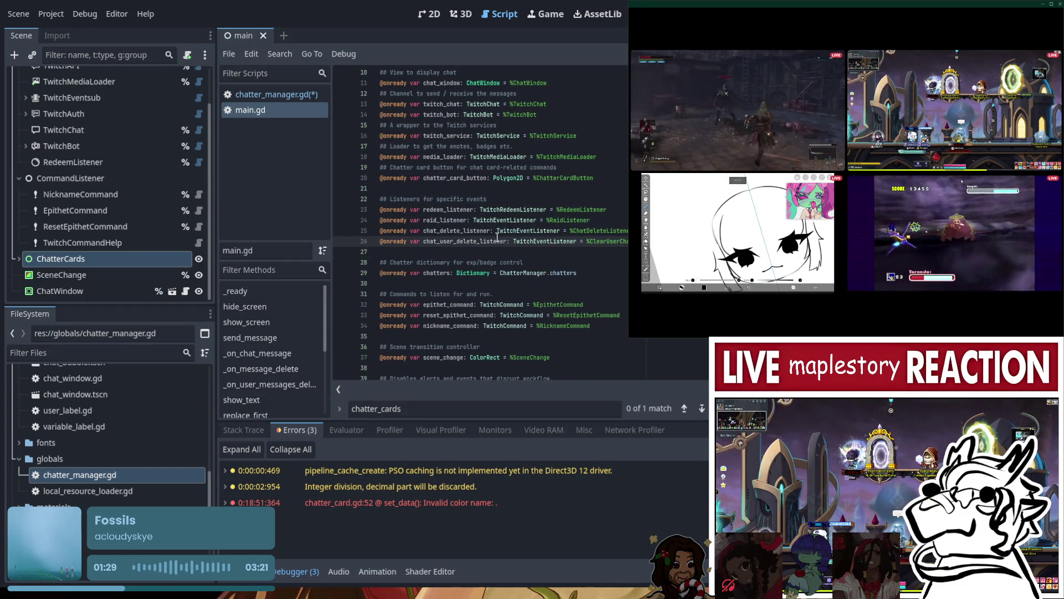
key(ctrl+s)
click(274, 97)
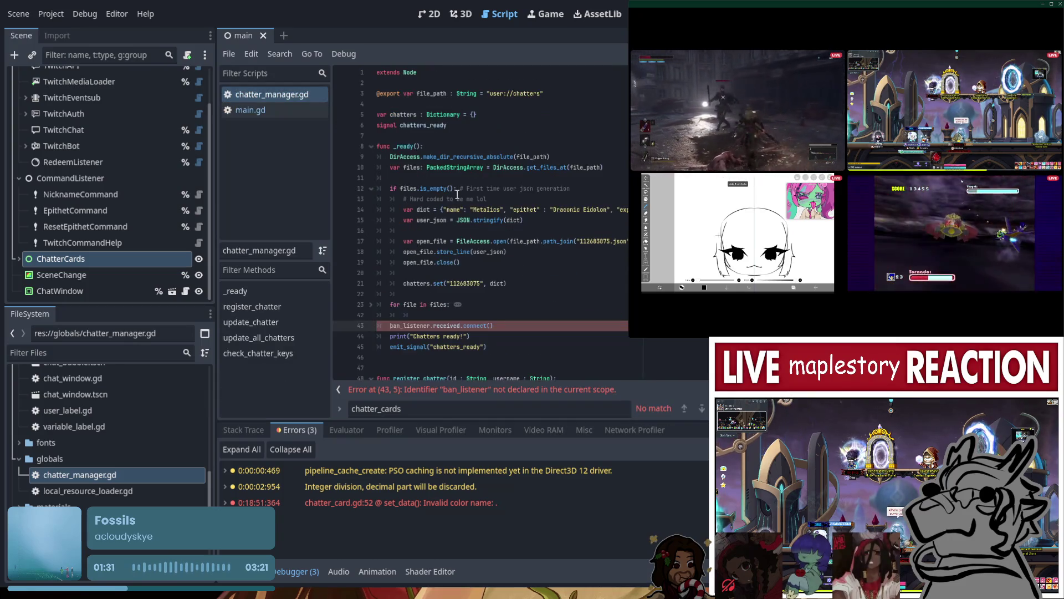
click(463, 103)
text(@onready var ban_listener: TwitchEventListener = %BanListener)
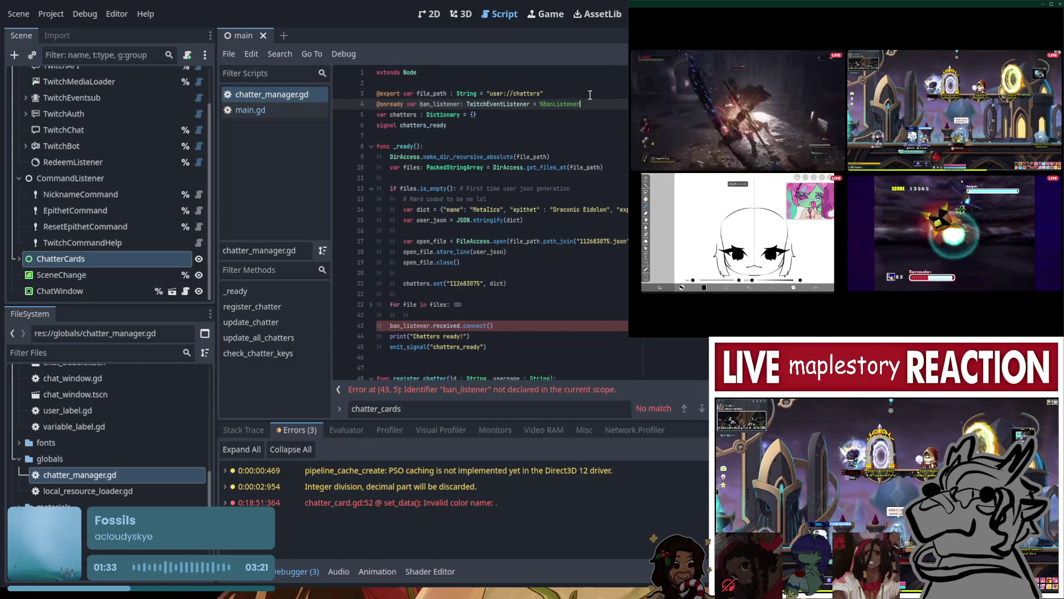
key(Return)
key(ctrl+s)
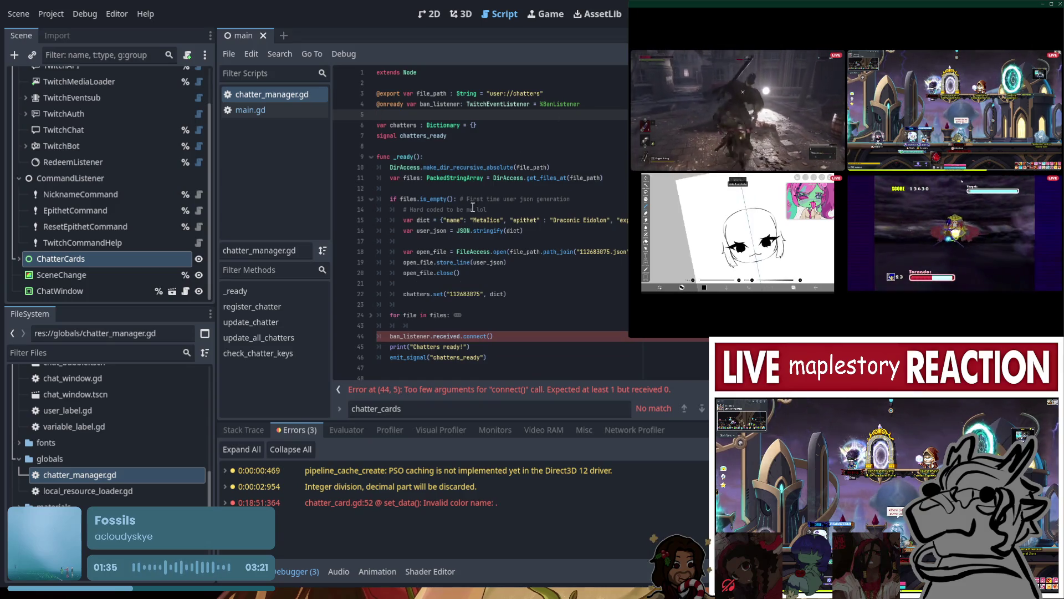
scroll(468, 289, down, 10)
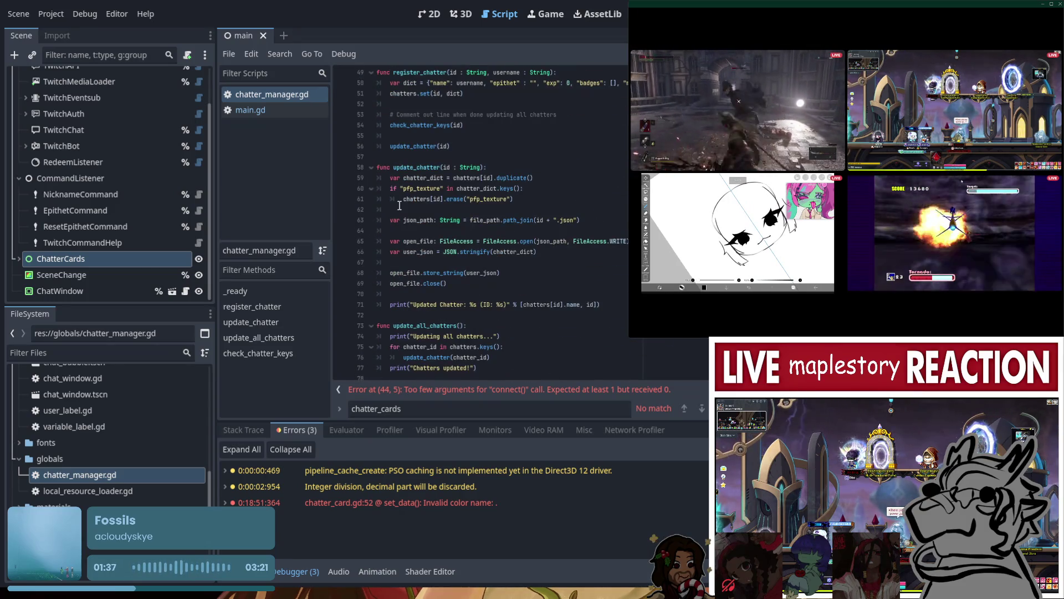
click(370, 167)
- Undo a draft delete_chatter line and the unfinished ban_listener connection, then save the script
click(370, 188)
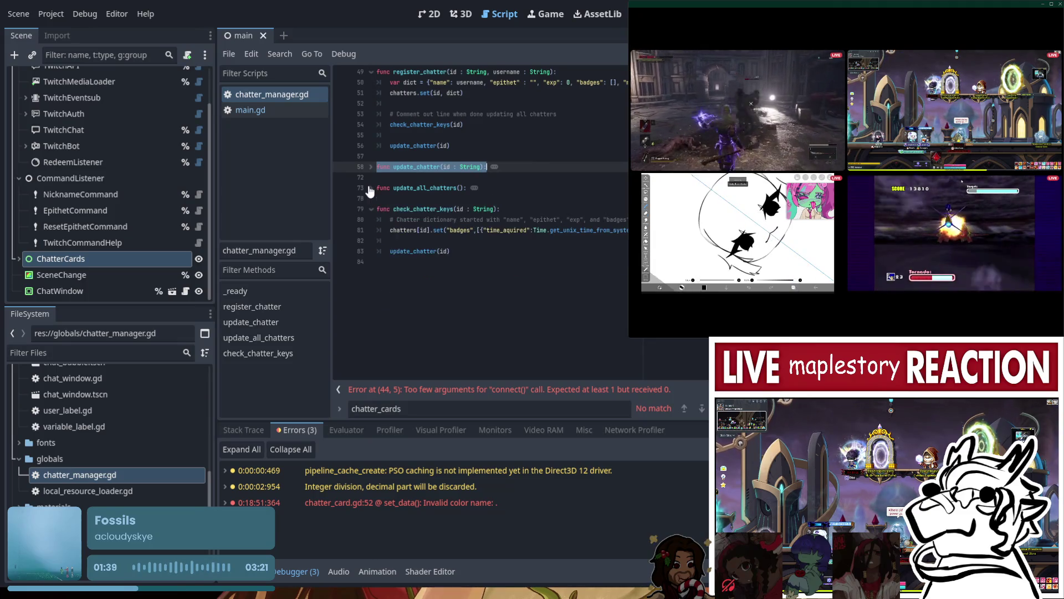
click(370, 209)
click(540, 234)
key(Return)
text(f)
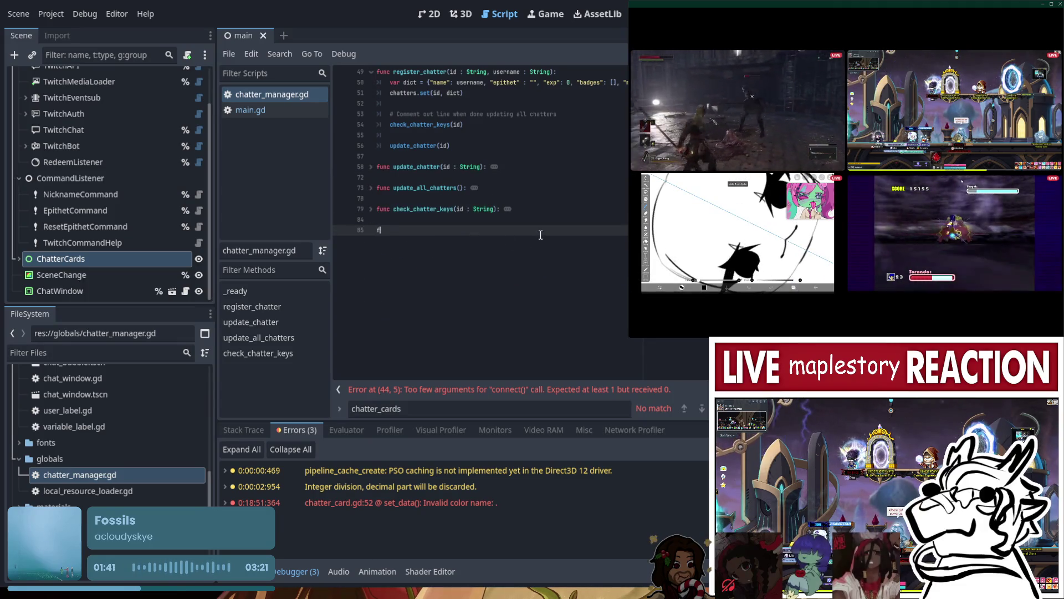
text(unc del)
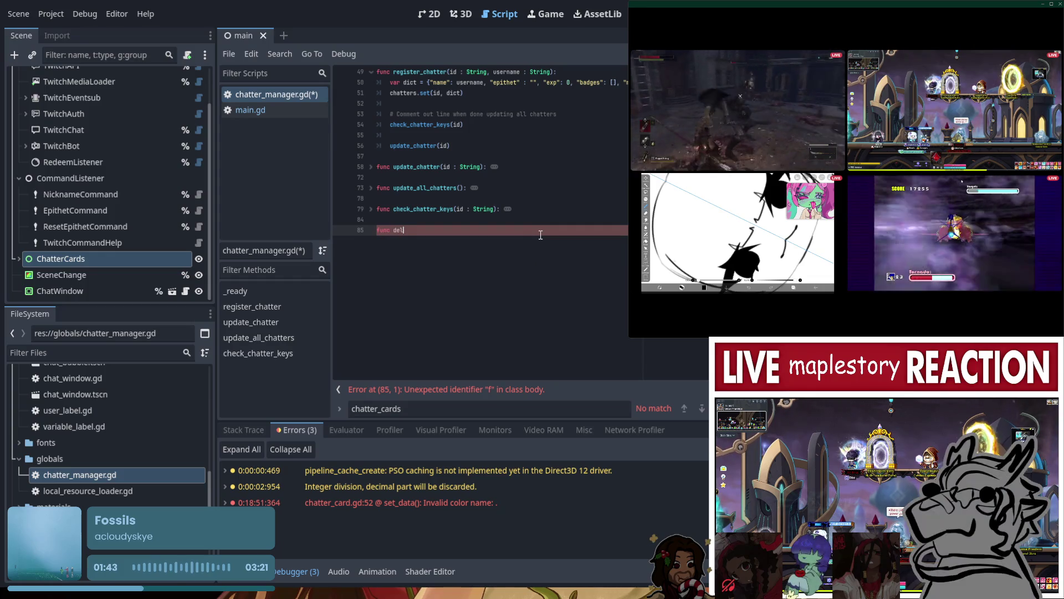
text(ete_chatter()
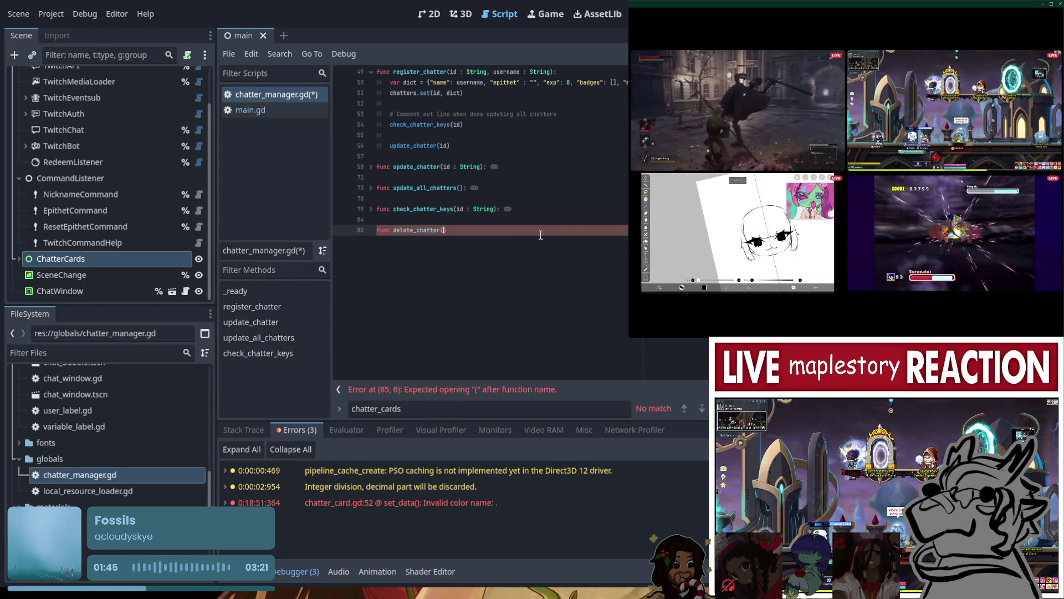
text(id :)
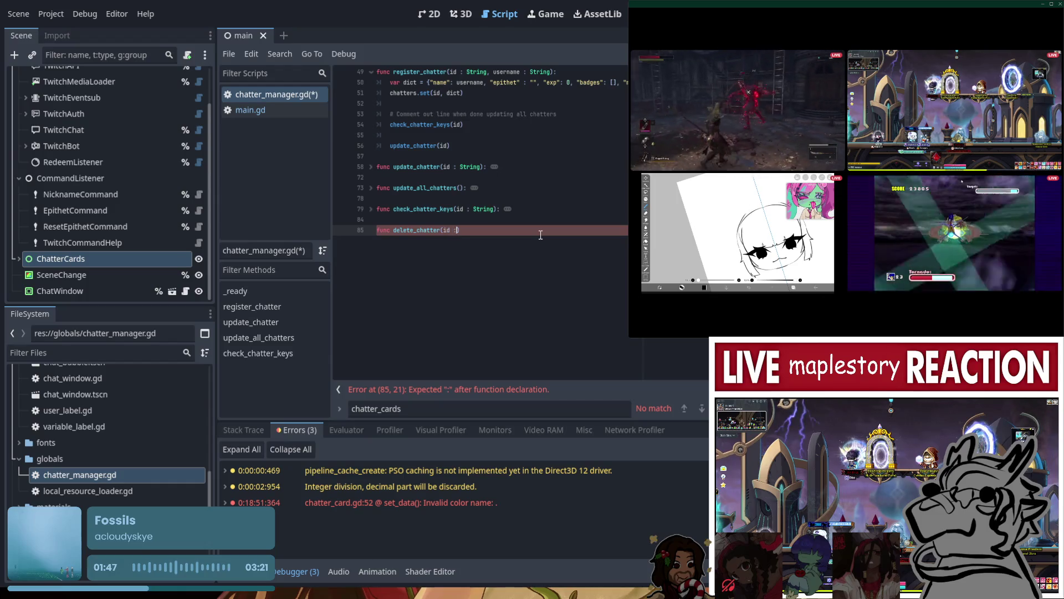
key(ctrl+z)
key(ctrl+z)
key(ctrl+z)
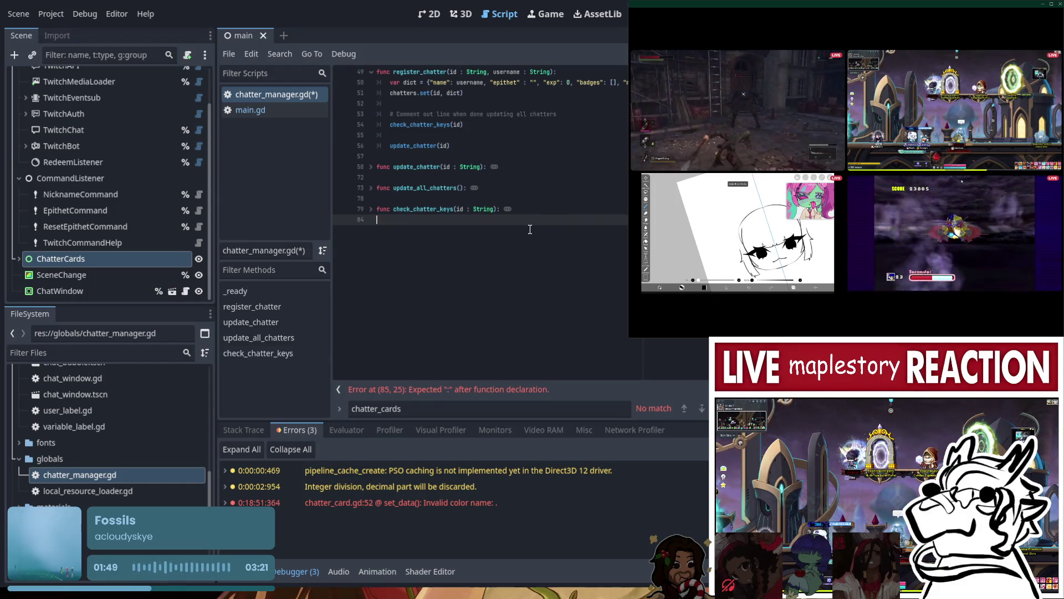
key(ctrl+z)
key(ctrl+z)
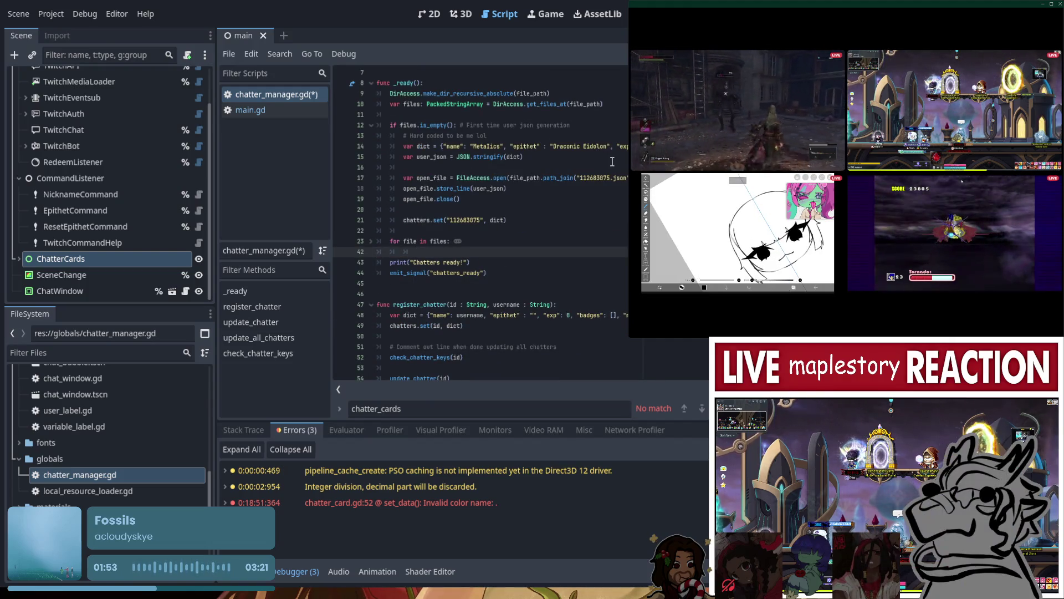
key(ctrl+s)
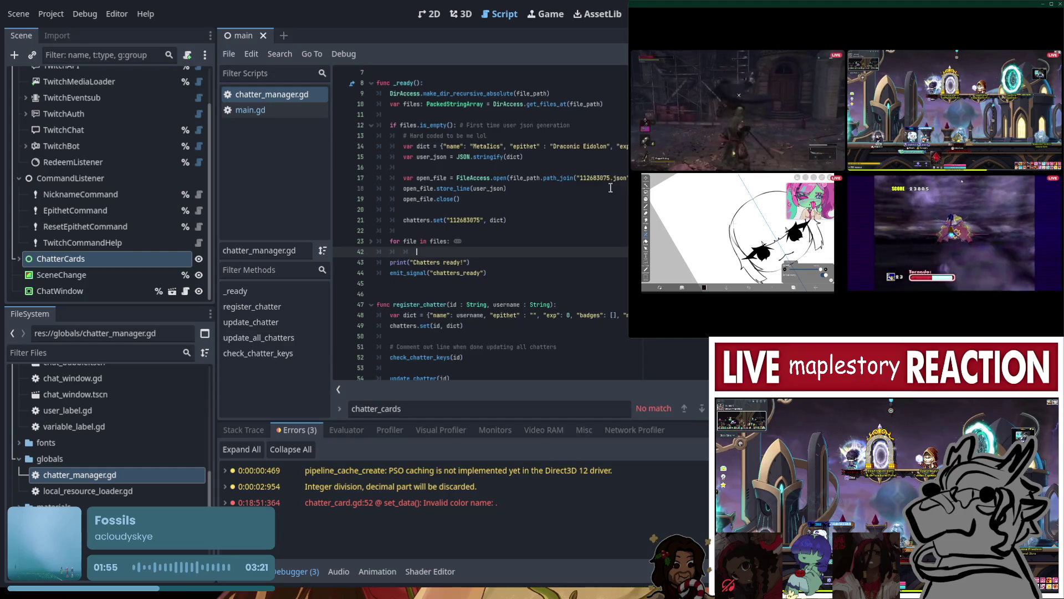
- Add 'func delete_chatter(id : String):' on a new line at the end of the script
scroll(523, 341, down, 3)
click(562, 368)
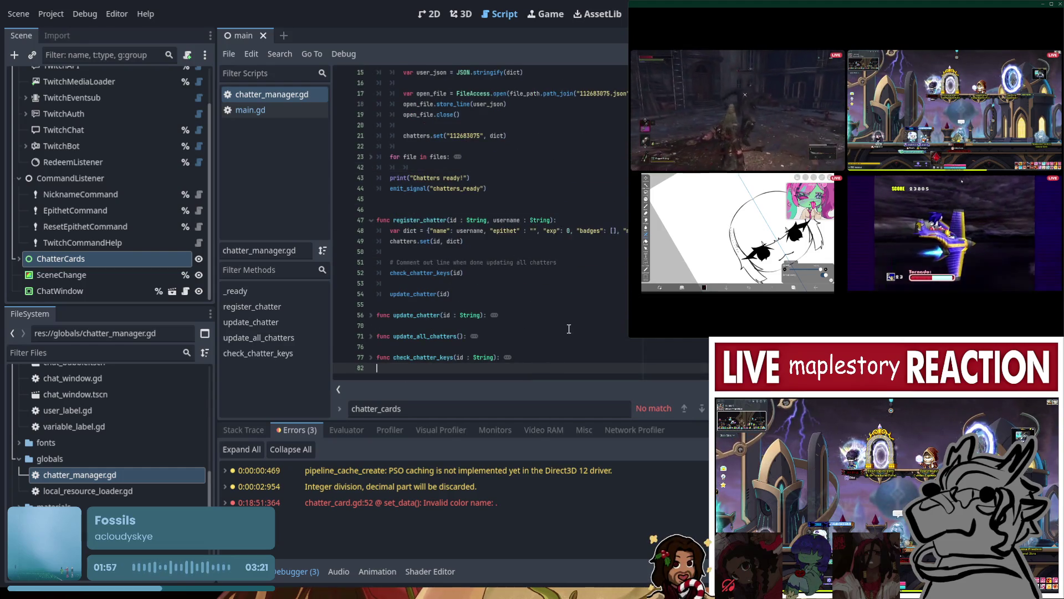
key(Return)
text(func dele)
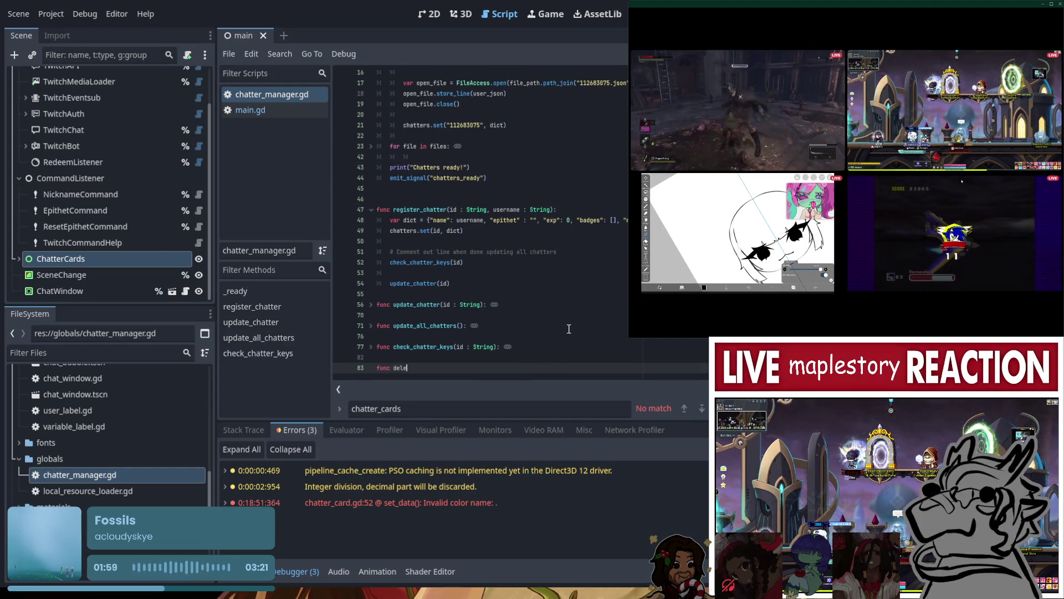
text(te_chatter(id : String)
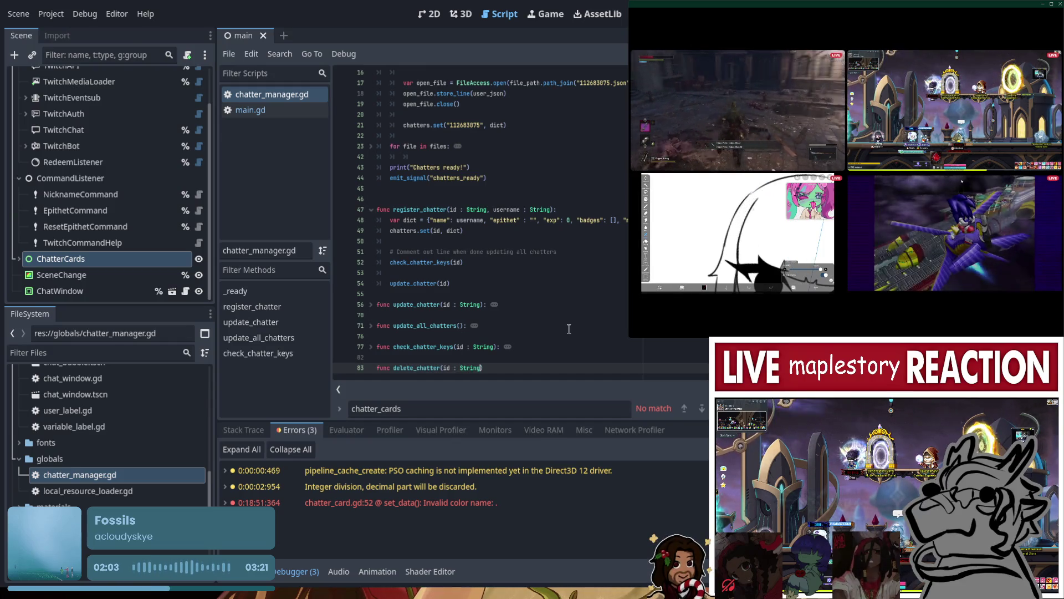
text():)
key(Return)
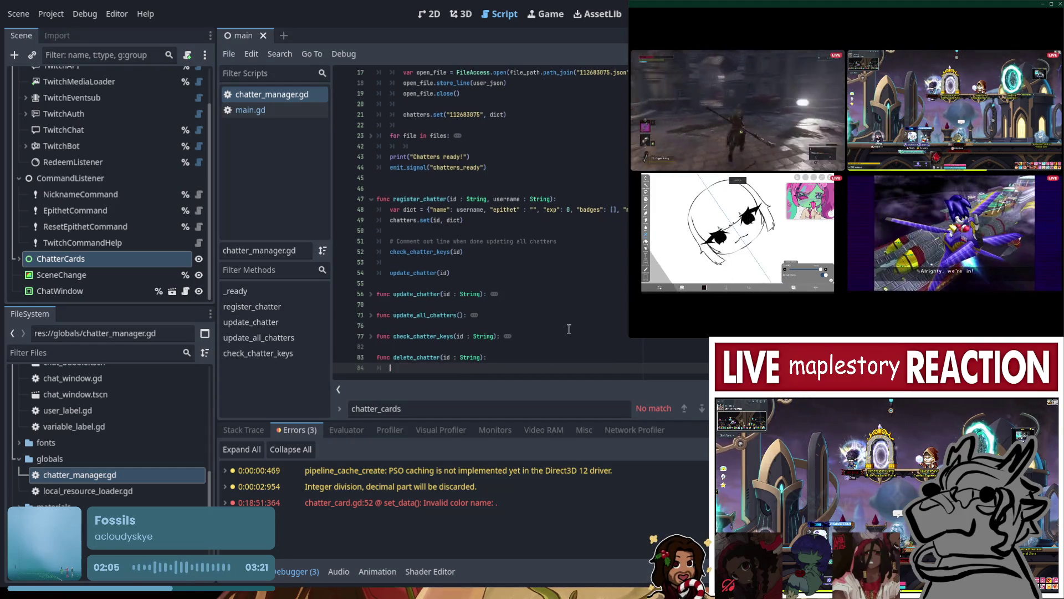
click(370, 336)
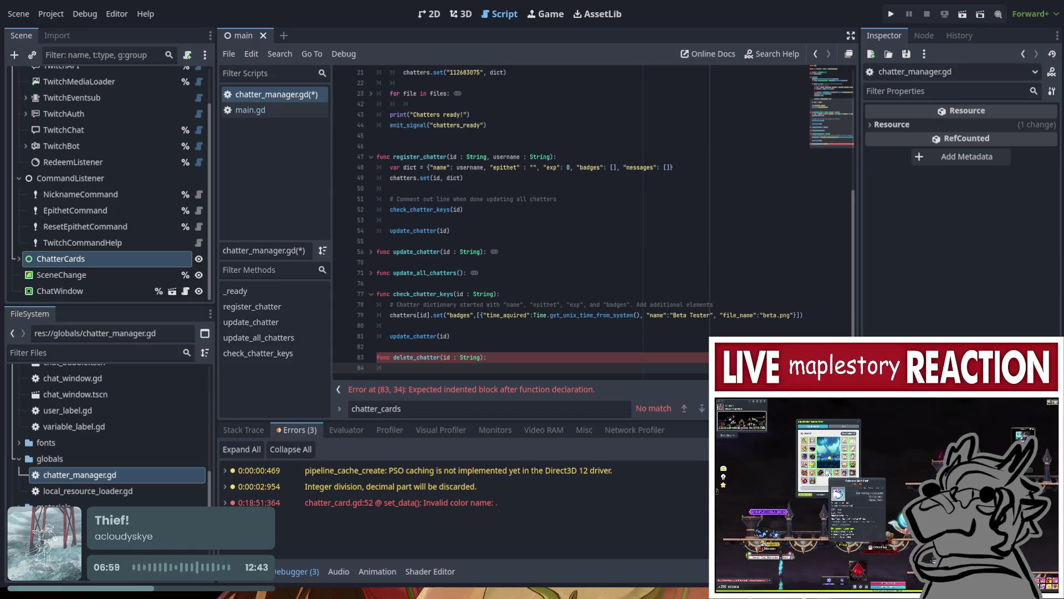
- Move the caret up to the blank line below update_all_chatters
key(Up)
key(Up)
key(Up)
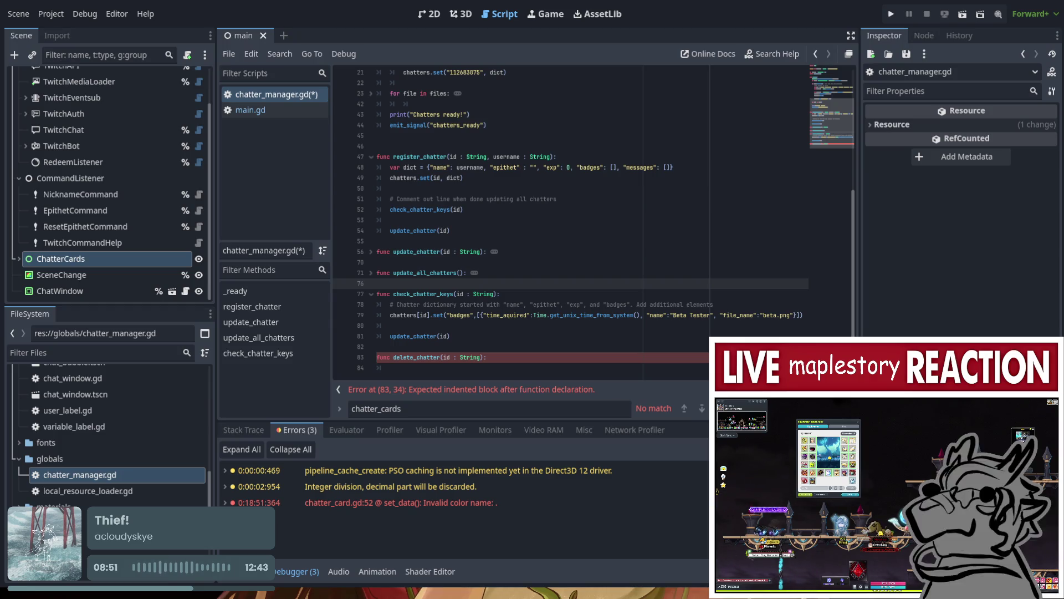
scroll(578, 262, up, 3)
scroll(526, 255, down, 3)
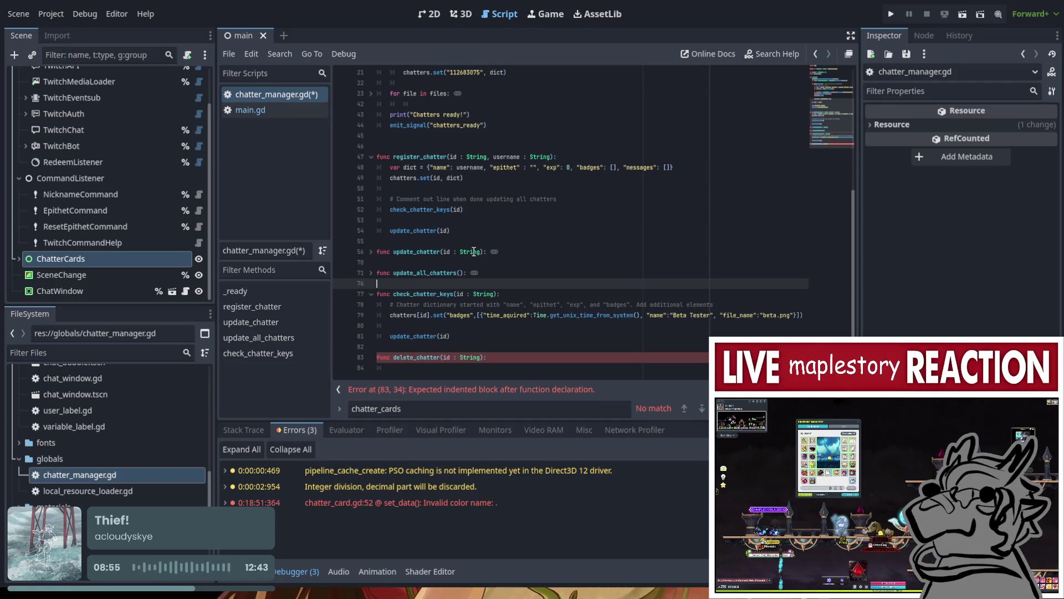